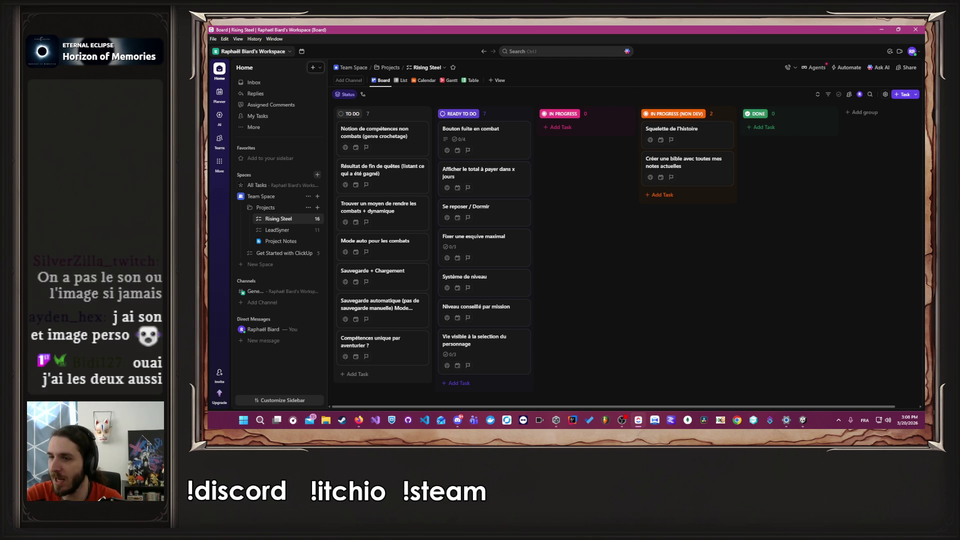
Step: Switch from the ClickUp board back to the Unity editor showing the Camp wages panel
{"action": "key", "text": "alt+Tab"}
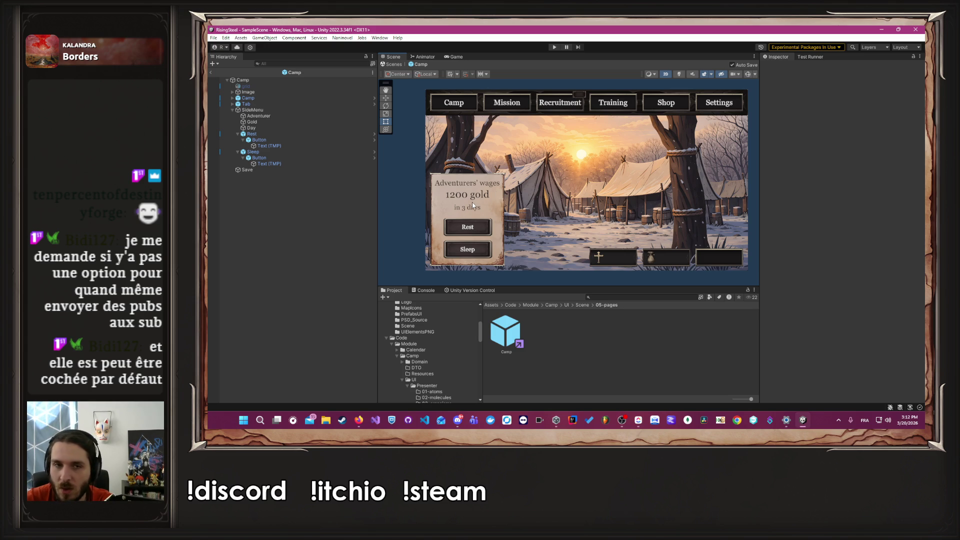
Step: Move the ClickUp card 'Afficher le total à payer dans x jours' into In Progress
{"action": "left_click", "coordinate": [302, 122]}
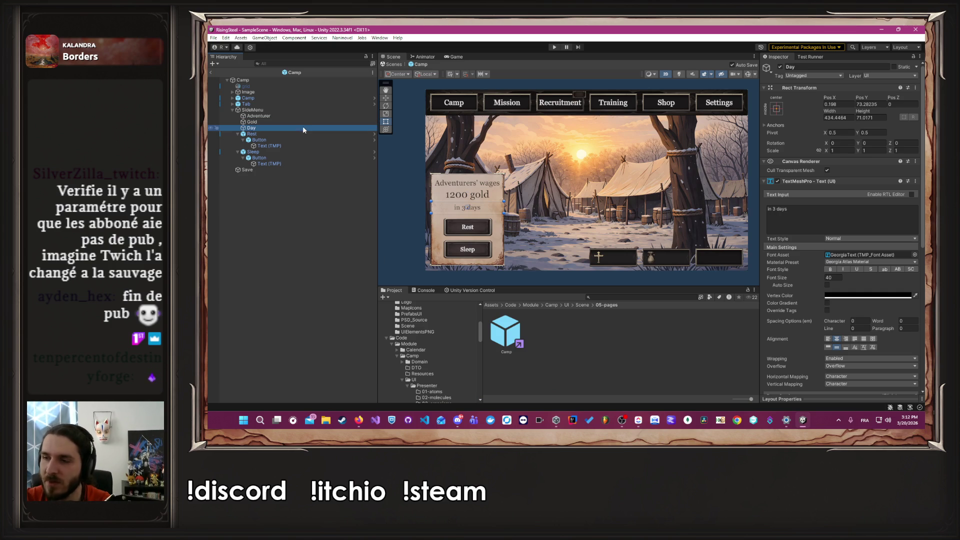
{"action": "left_click", "coordinate": [397, 199]}
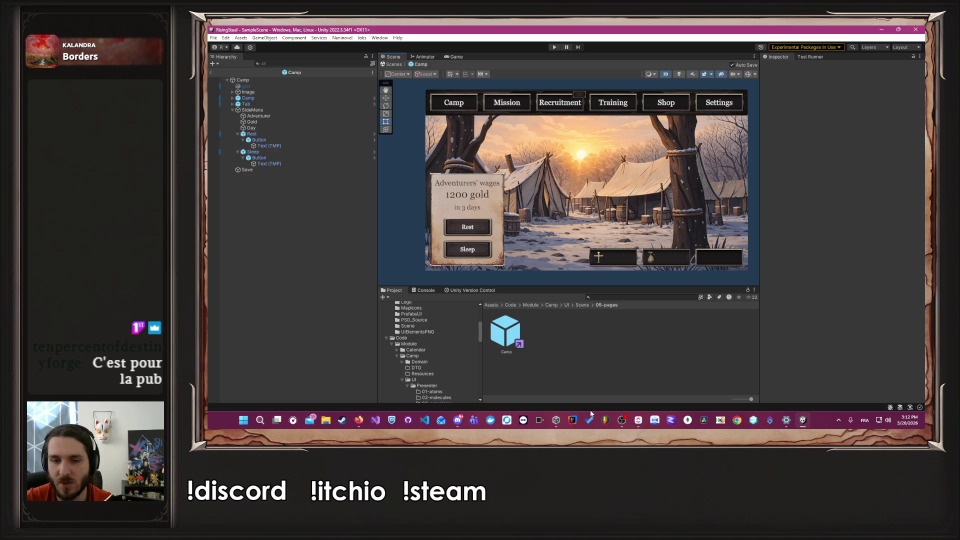
{"action": "left_click", "coordinate": [638, 420]}
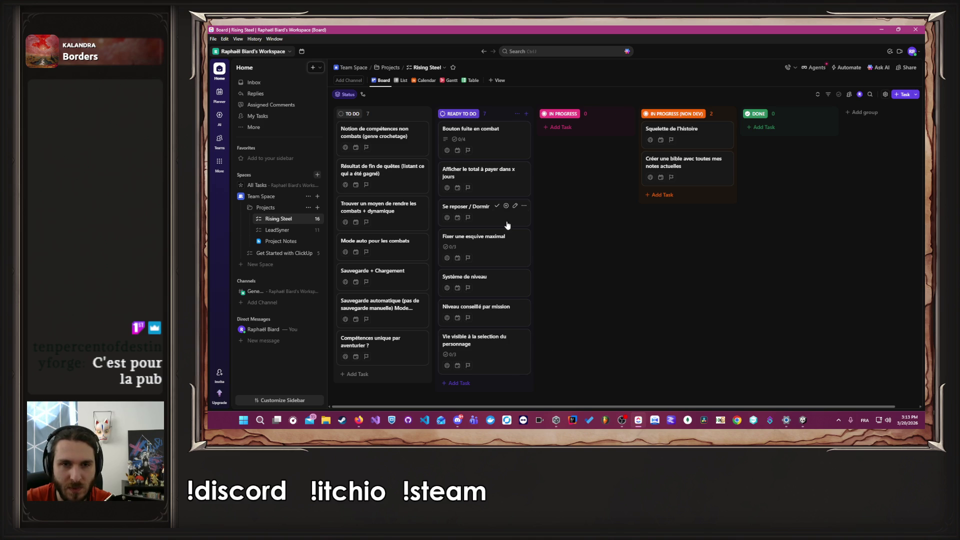
{"action": "left_click_drag", "start_coordinate": [473, 175], "coordinate": [570, 133]}
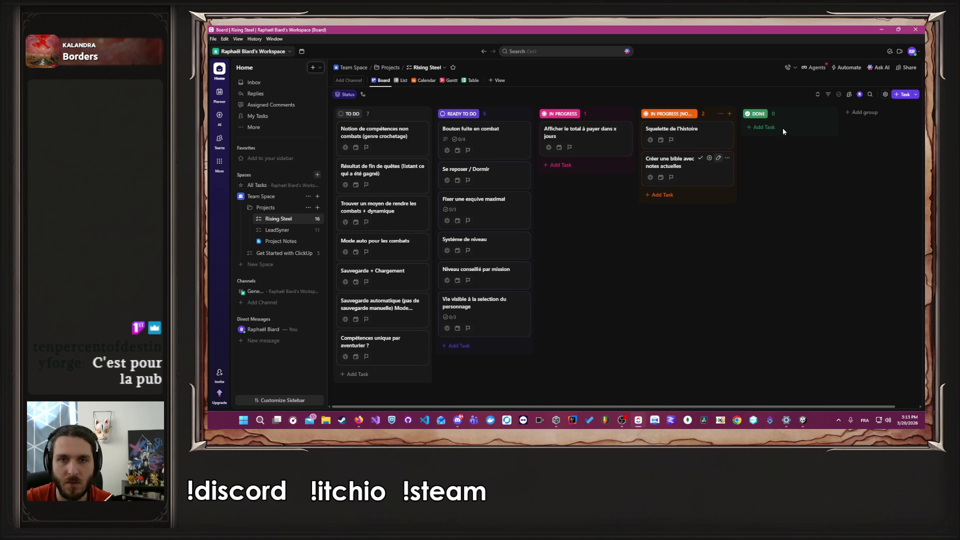
{"action": "left_click", "coordinate": [882, 29]}
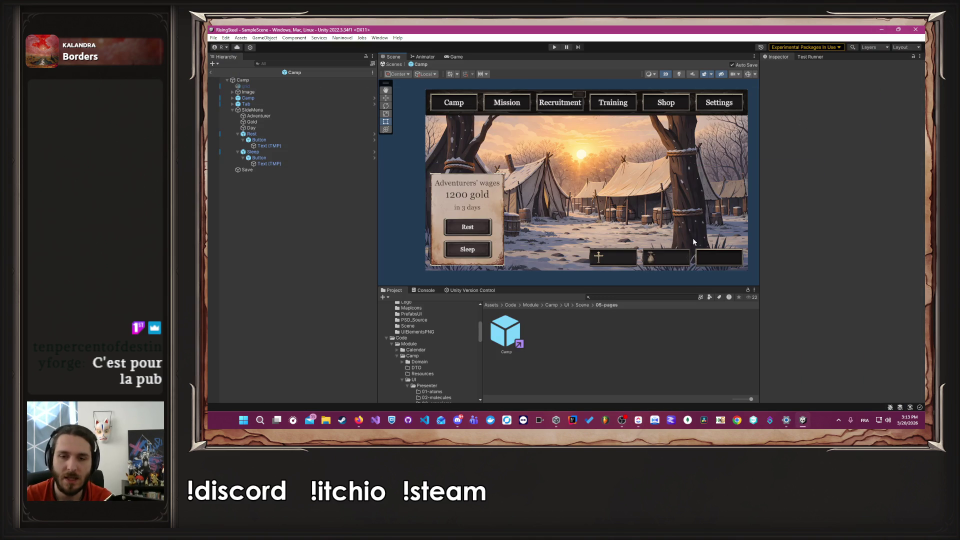
Step: Duplicate the Gold text object and name the copy GoldLabel
{"action": "left_click", "coordinate": [299, 122]}
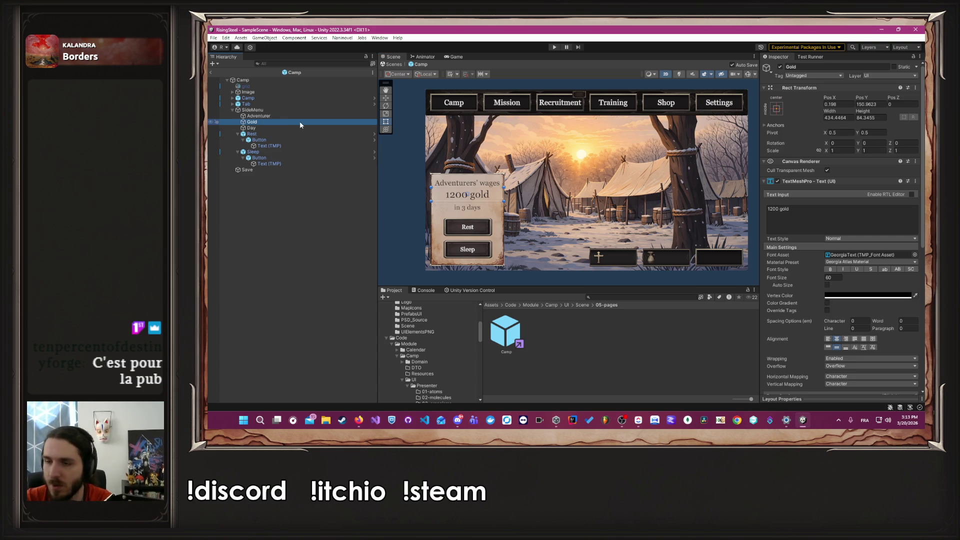
{"action": "key", "text": "ctrl+d"}
{"action": "left_click", "coordinate": [809, 66]}
{"action": "left_click", "coordinate": [809, 66]}
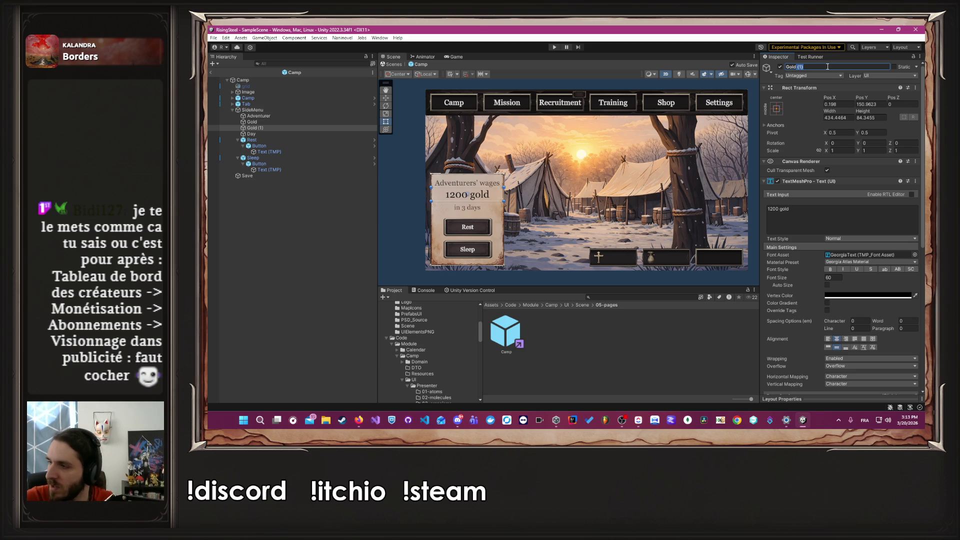
{"action": "key", "text": "alt+Tab"}
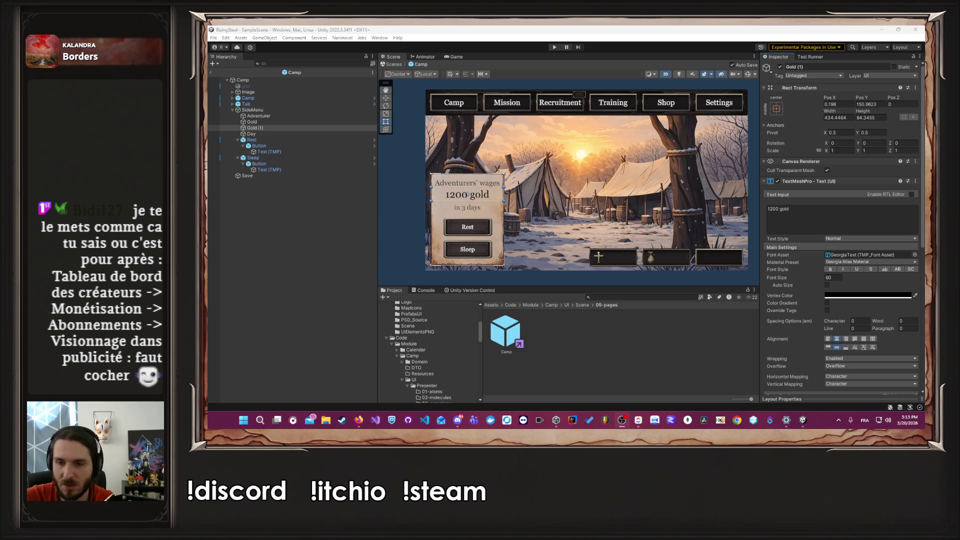
{"action": "left_click", "coordinate": [259, 420]}
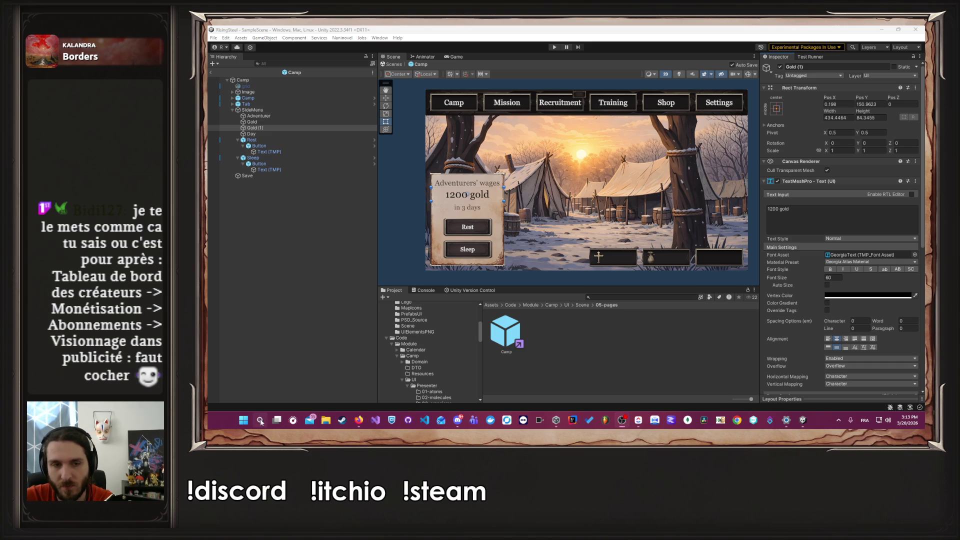
{"action": "left_click", "coordinate": [449, 163]}
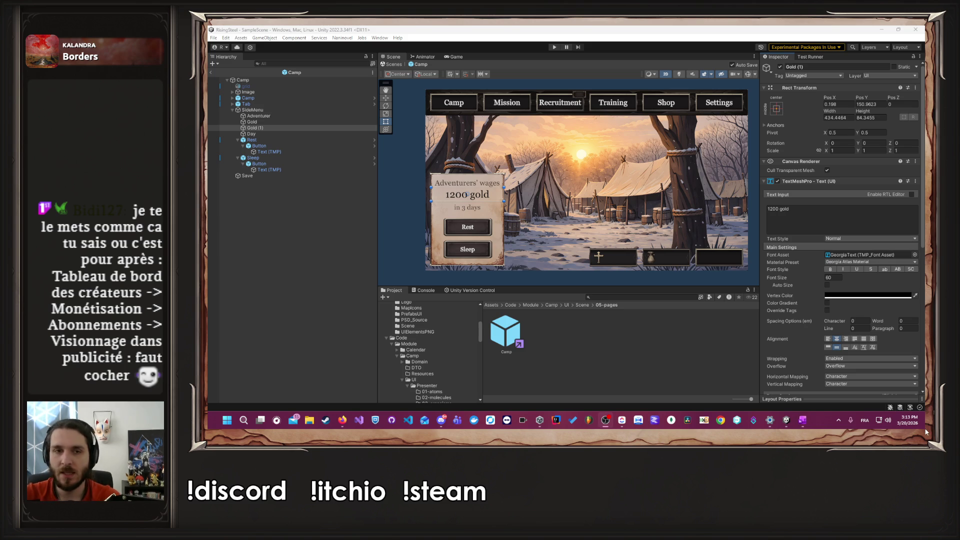
{"action": "left_click", "coordinate": [848, 67]}
{"action": "type", "text": "Gold"}
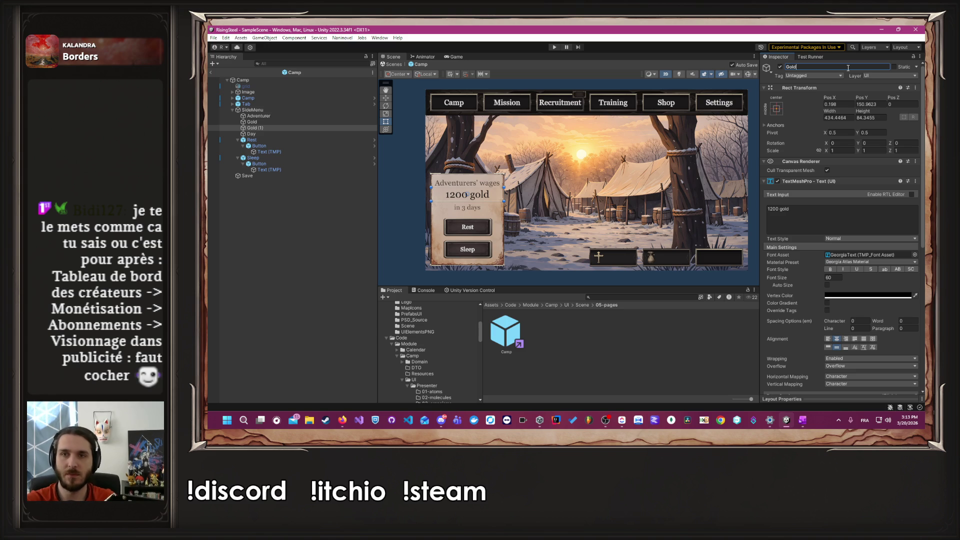
{"action": "type", "text": "Label"}
{"action": "key", "text": "Return"}
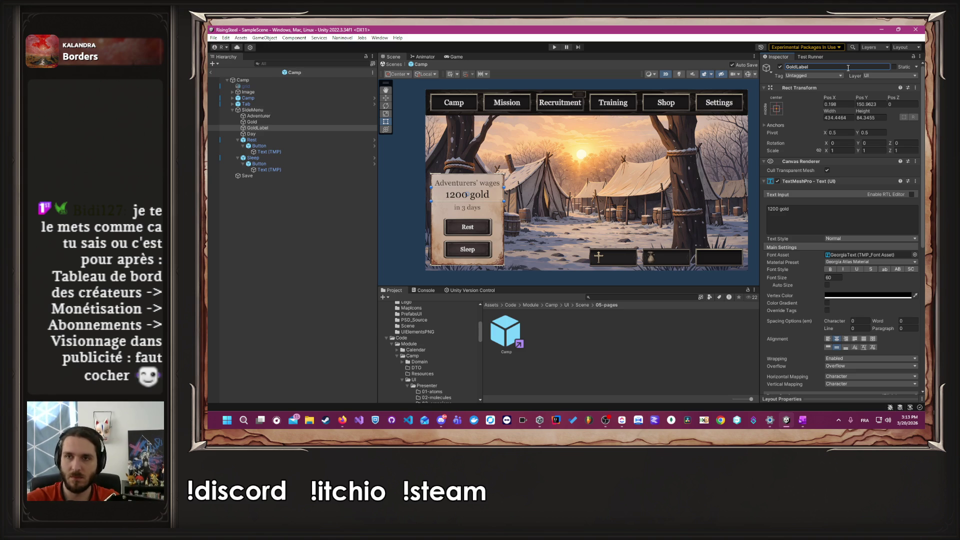
Step: Rename the original Gold object to GoldAmount and trim its text to 1200
{"action": "left_click", "coordinate": [284, 122]}
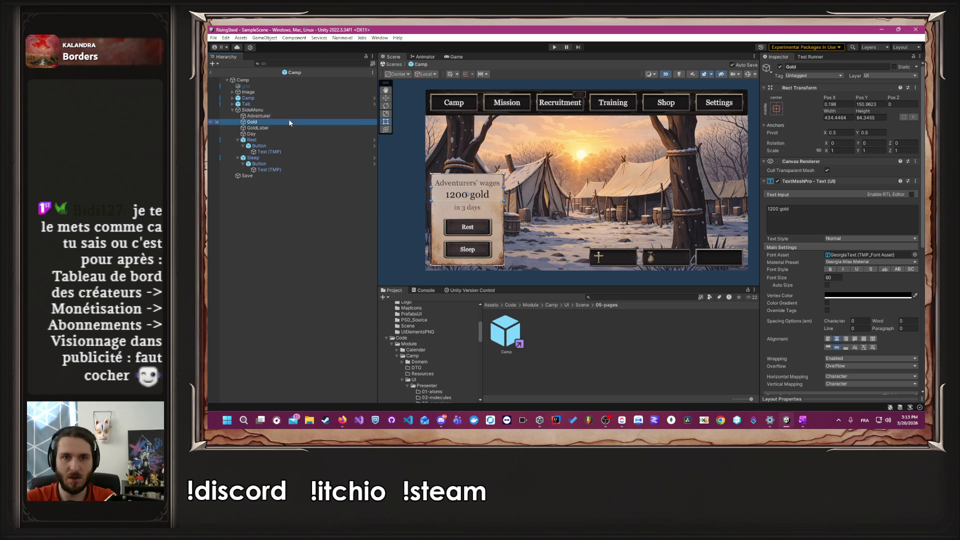
{"action": "left_click", "coordinate": [822, 67]}
{"action": "type", "text": "A"}
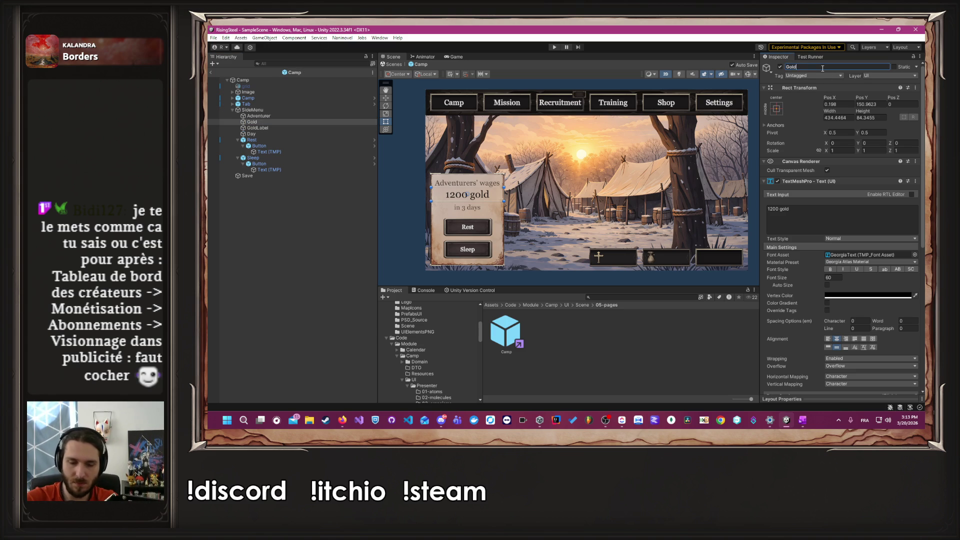
{"action": "type", "text": "mount"}
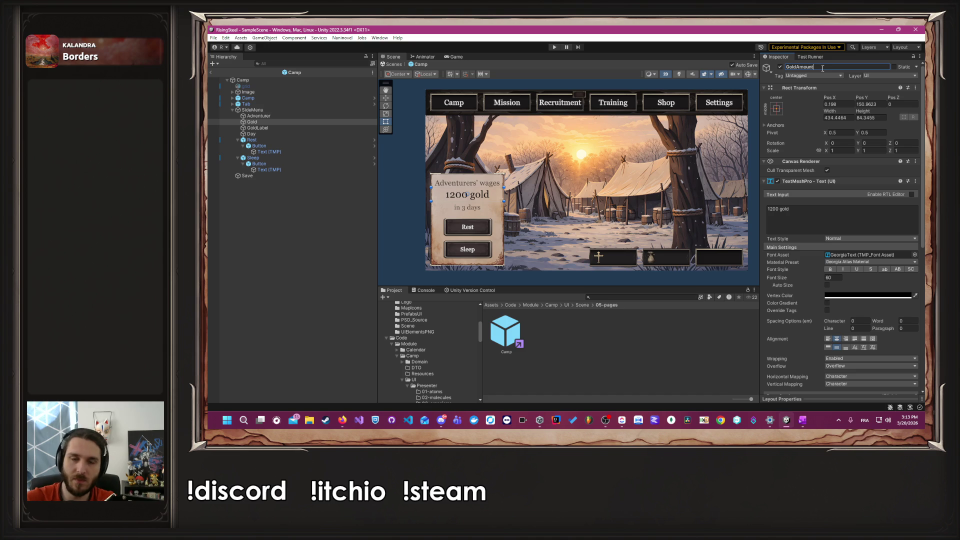
{"action": "left_click", "coordinate": [810, 218]}
{"action": "key", "text": "BackSpace"}
{"action": "key", "text": "BackSpace"}
{"action": "key", "text": "BackSpace"}
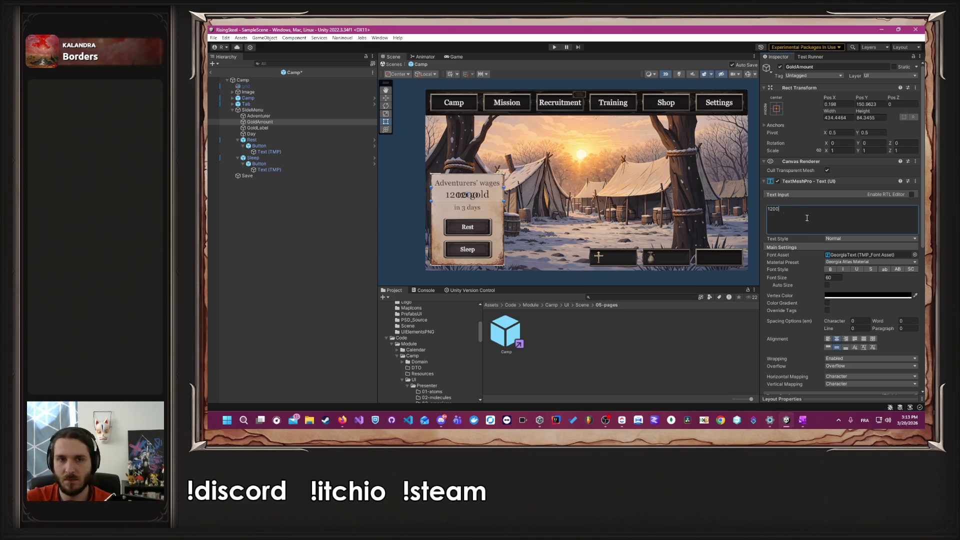
Step: Edit GoldLabel's text so it reads just 'gold'
{"action": "left_click", "coordinate": [257, 128]}
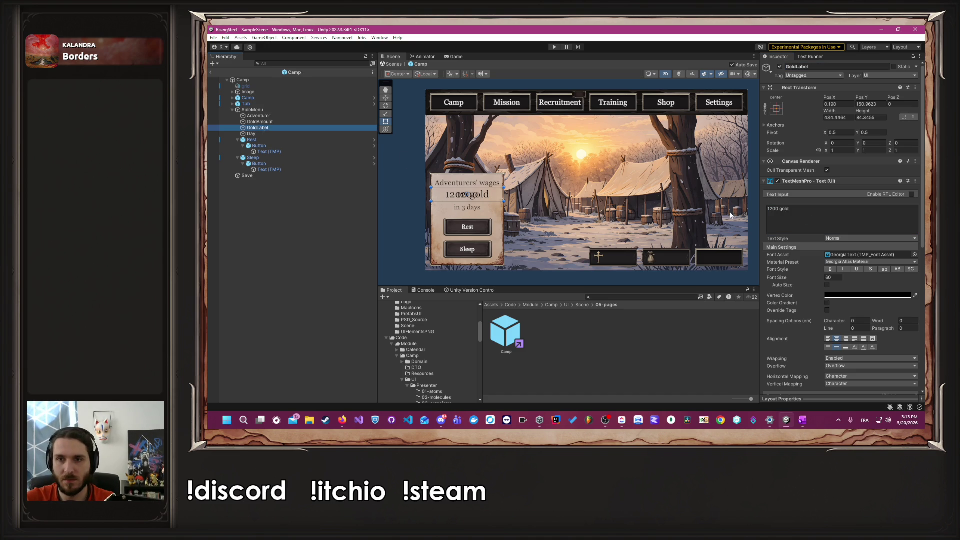
{"action": "left_click", "coordinate": [781, 211]}
{"action": "left_click_drag", "start_coordinate": [781, 212], "coordinate": [764, 211]}
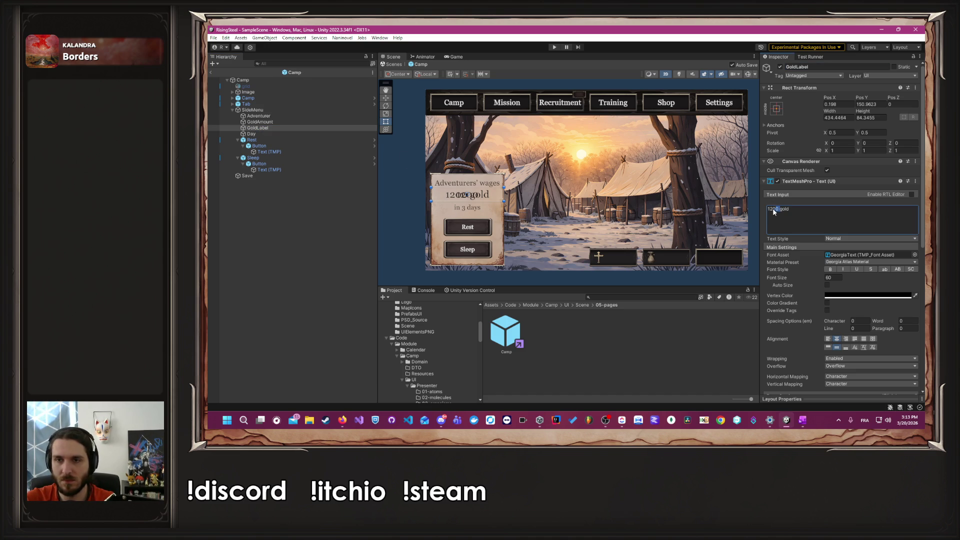
{"action": "key", "text": "BackSpace"}
{"action": "scroll", "coordinate": [451, 198], "scroll_direction": "up", "scroll_amount": 4}
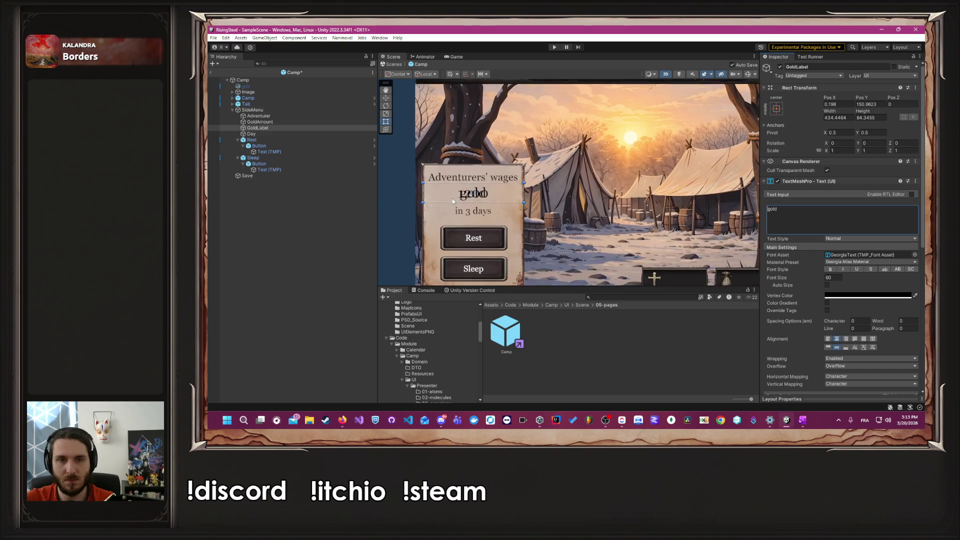
Step: Save the scene, then narrow GoldAmount's box and right-align its 1200 text
{"action": "key", "text": "ctrl+s"}
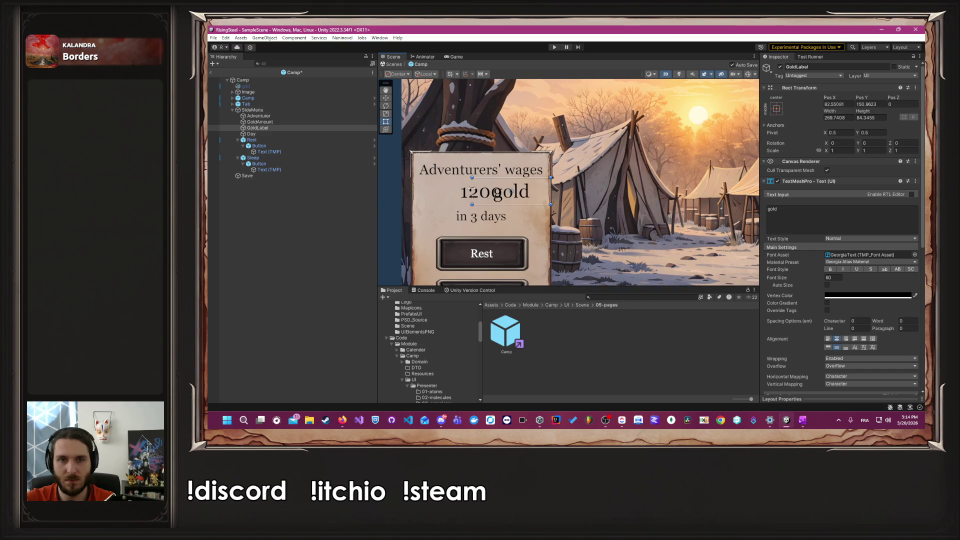
{"action": "left_click", "coordinate": [299, 121]}
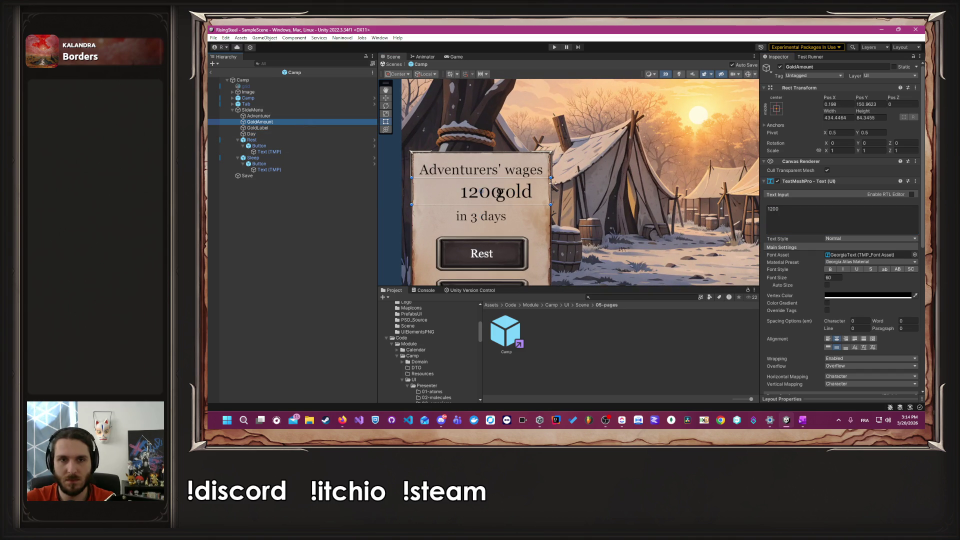
{"action": "left_click_drag", "start_coordinate": [550, 191], "coordinate": [507, 192]}
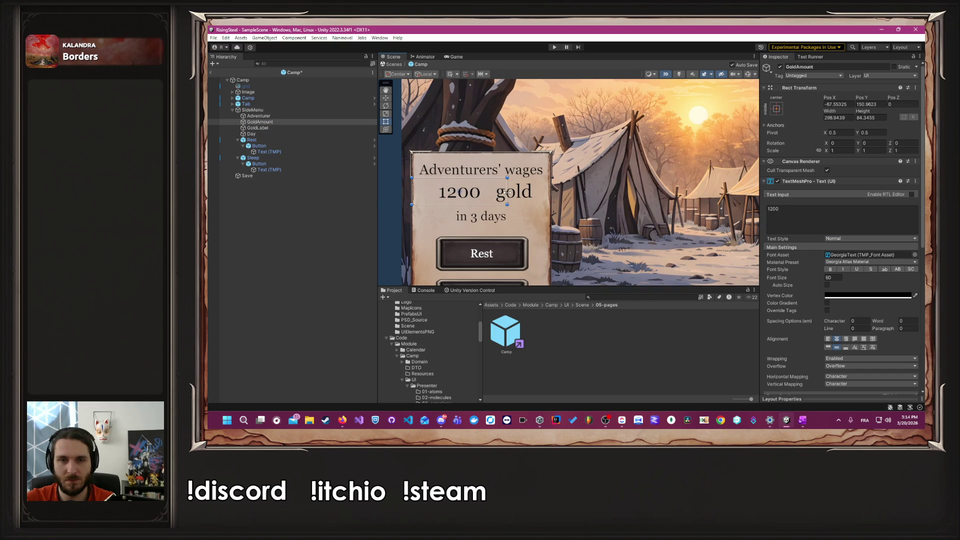
{"action": "left_click", "coordinate": [845, 339]}
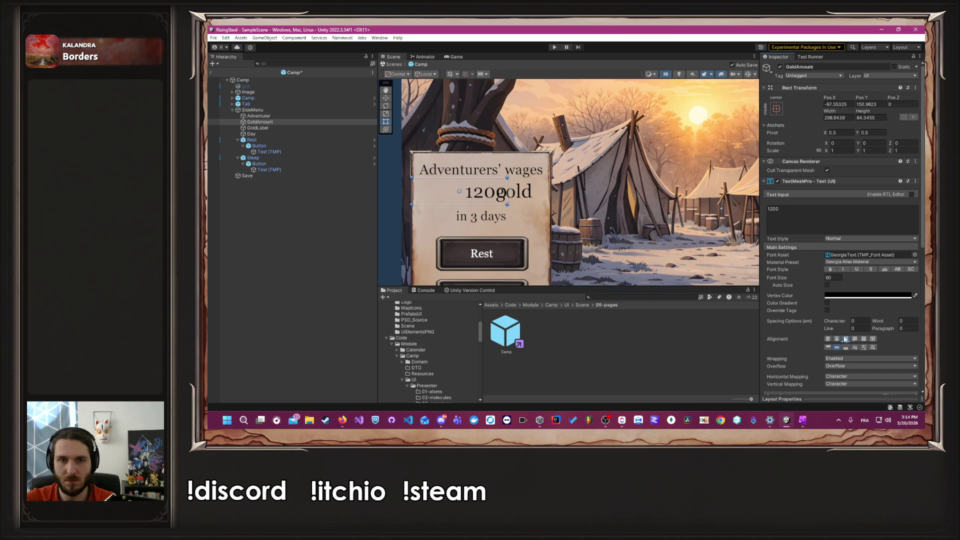
{"action": "left_click_drag", "start_coordinate": [507, 191], "coordinate": [483, 192]}
Step: Left-align GoldLabel and shift its left edge so the line reads '1200 gold'
{"action": "left_click", "coordinate": [514, 192]}
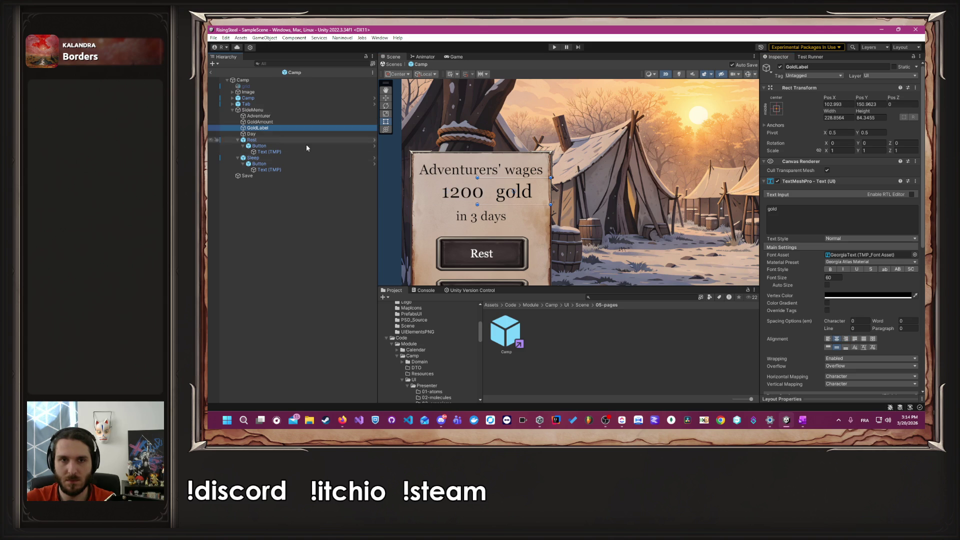
{"action": "left_click", "coordinate": [828, 339]}
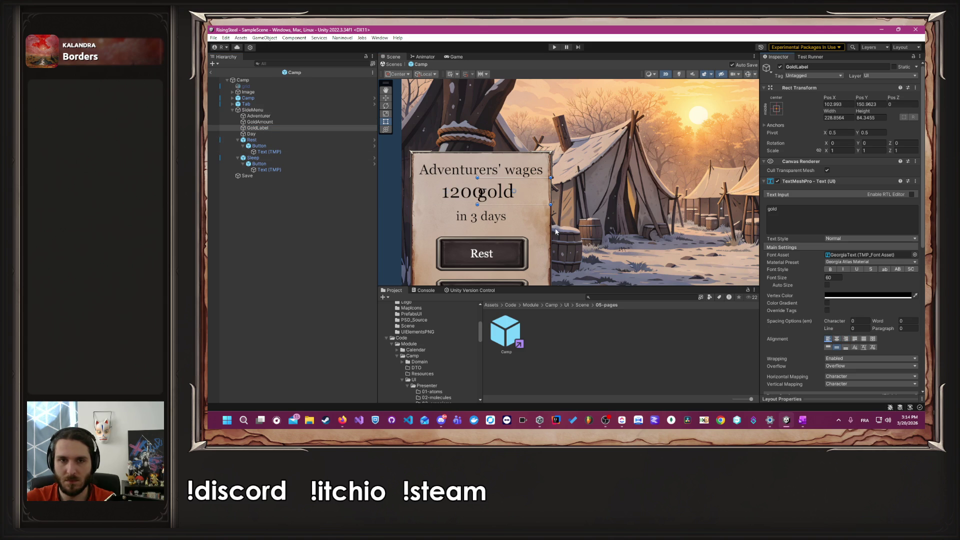
{"action": "left_click_drag", "start_coordinate": [478, 191], "coordinate": [483, 190]}
{"action": "left_click", "coordinate": [624, 219]}
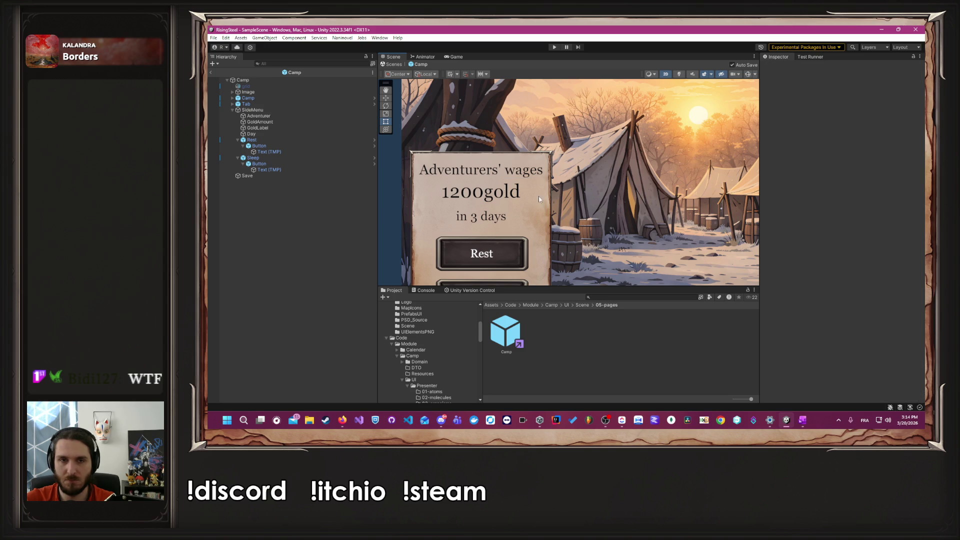
{"action": "left_click", "coordinate": [487, 196]}
{"action": "left_click_drag", "start_coordinate": [487, 195], "coordinate": [491, 195]}
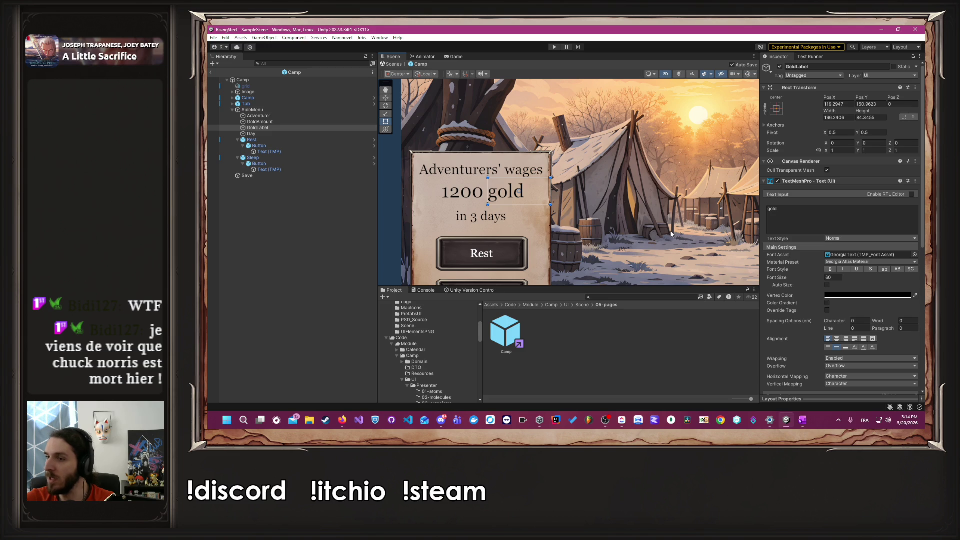
{"action": "left_click", "coordinate": [671, 233]}
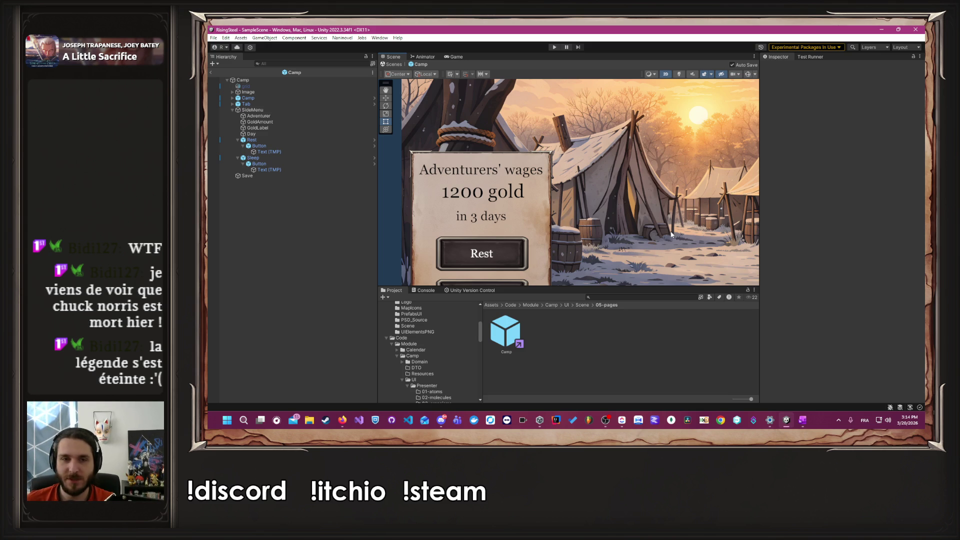
Step: Clear the placeholder 1200 from the GoldAmount text
{"action": "left_click", "coordinate": [286, 122]}
{"action": "left_click", "coordinate": [811, 215]}
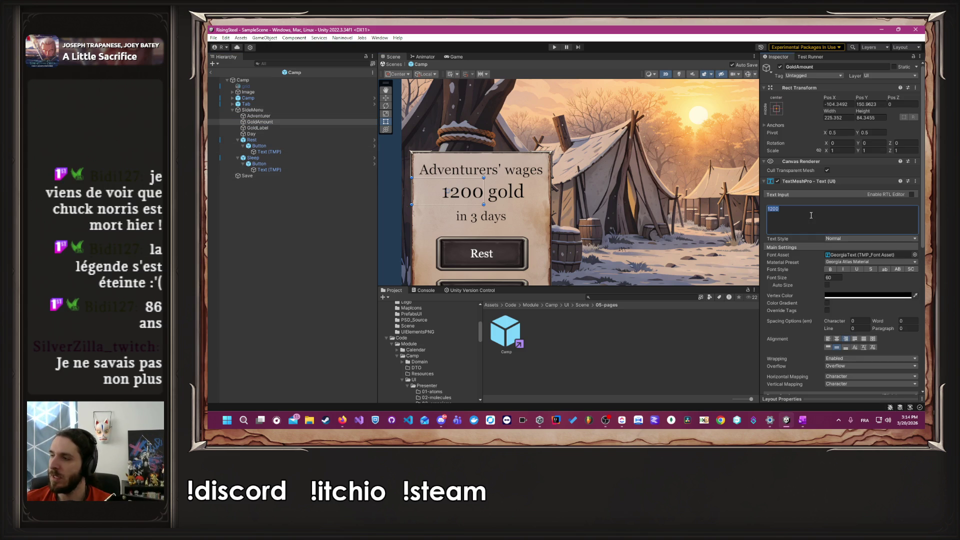
{"action": "left_click", "coordinate": [811, 215]}
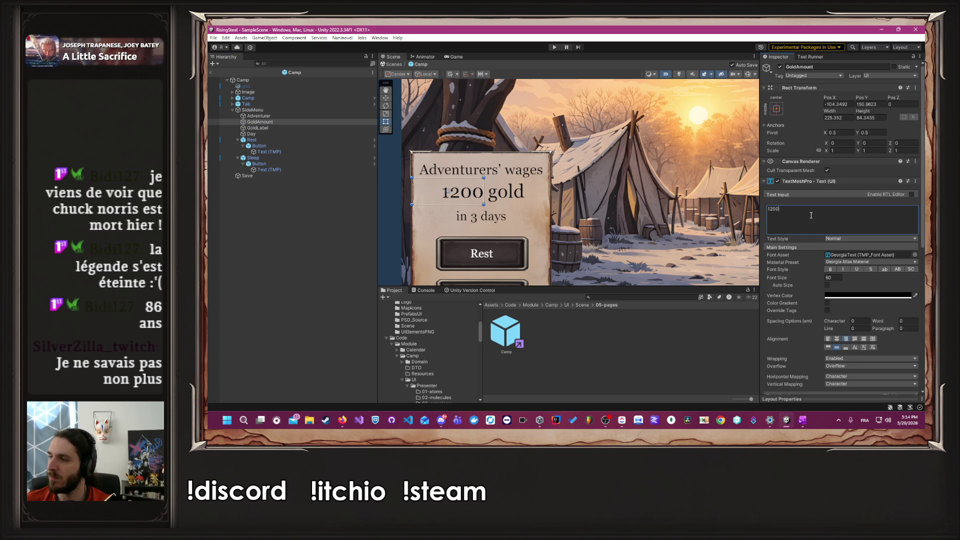
{"action": "key", "text": "BackSpace"}
{"action": "key", "text": "BackSpace"}
{"action": "key", "text": "BackSpace"}
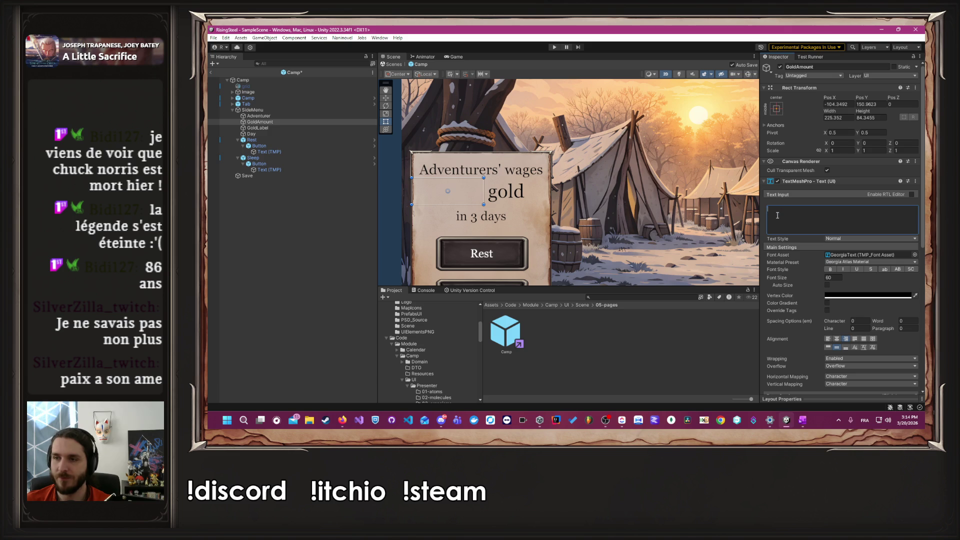
{"action": "left_click", "coordinate": [717, 201]}
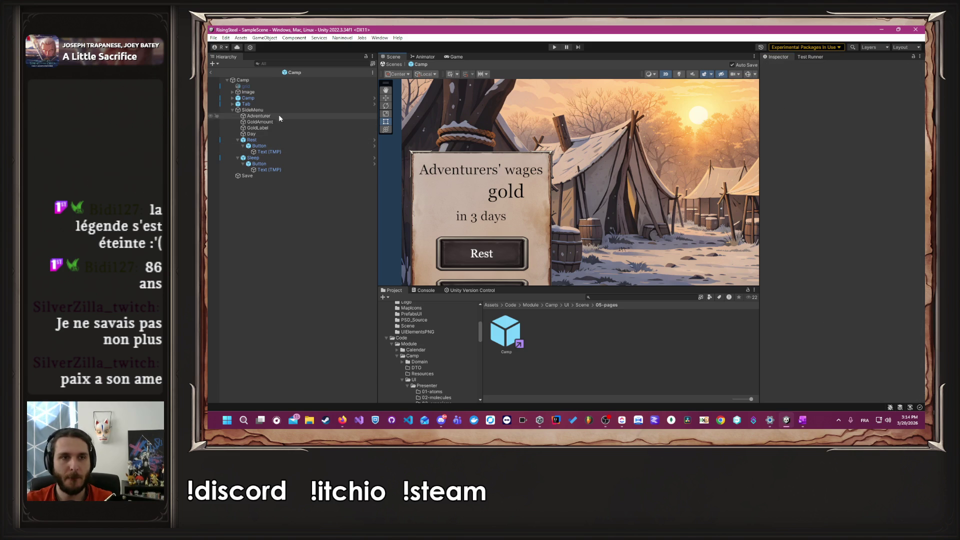
Step: Locate the Camp root's PCamp script in the Project window and open it in VS Code
{"action": "left_click", "coordinate": [265, 79]}
{"action": "key", "text": "f"}
{"action": "scroll", "coordinate": [794, 244], "scroll_direction": "down", "scroll_amount": 10}
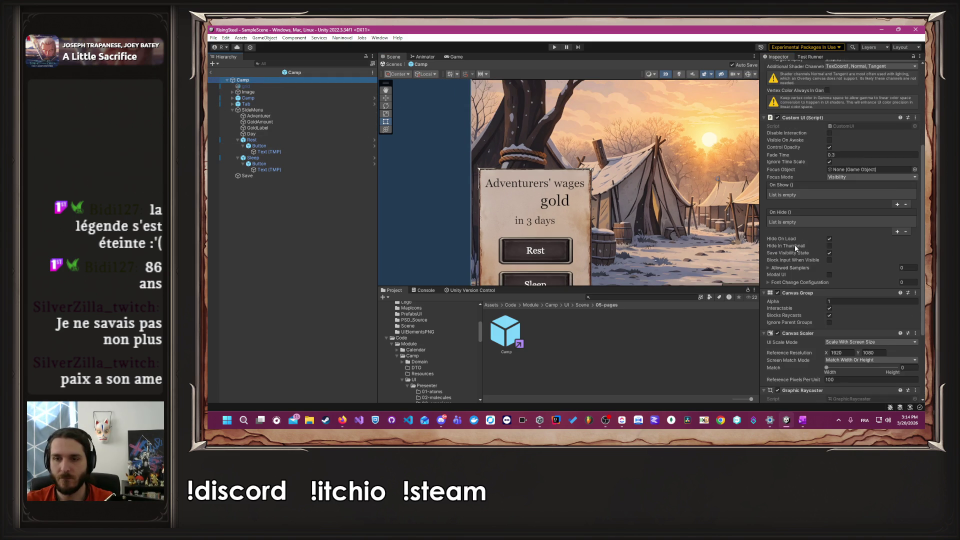
{"action": "scroll", "coordinate": [687, 245], "scroll_direction": "up", "scroll_amount": 2}
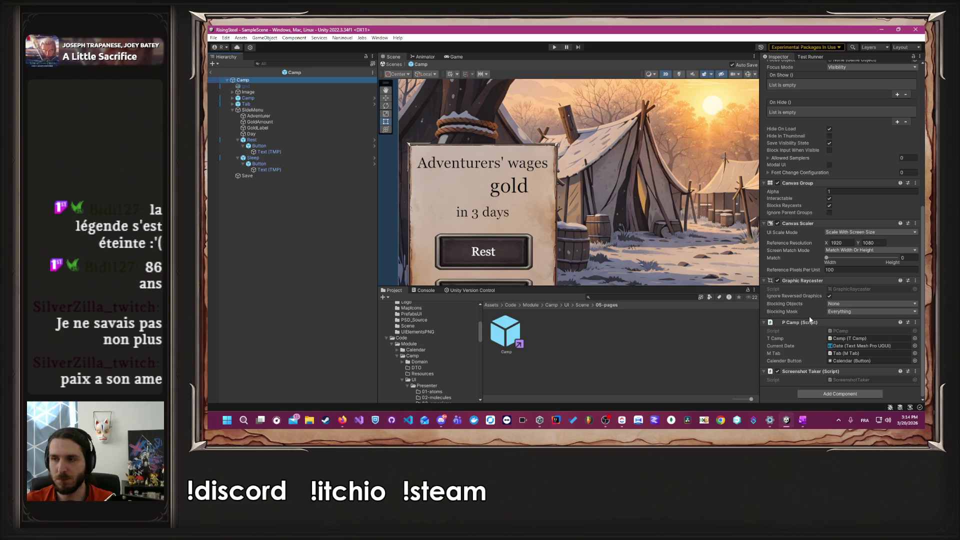
{"action": "left_click", "coordinate": [850, 331]}
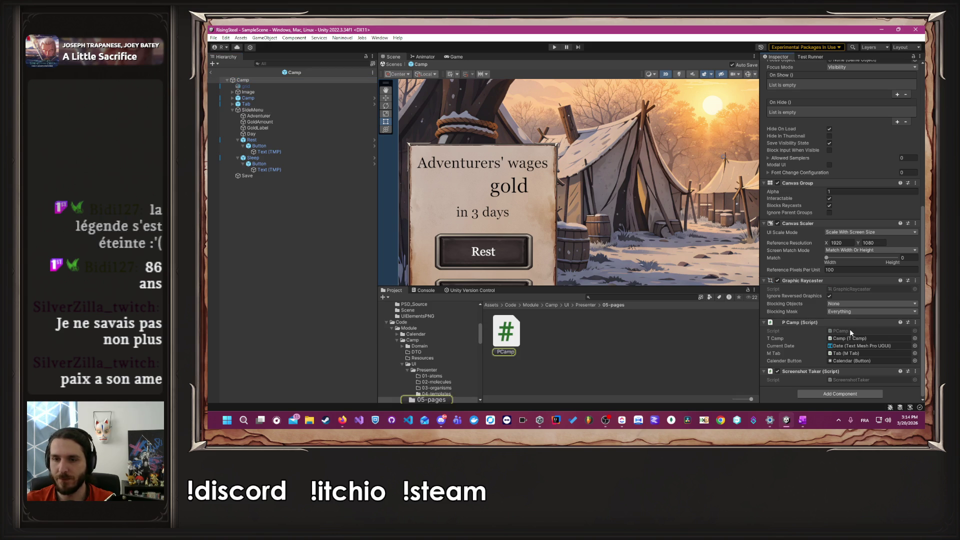
{"action": "left_click", "coordinate": [505, 343]}
{"action": "double_click", "coordinate": [502, 344]}
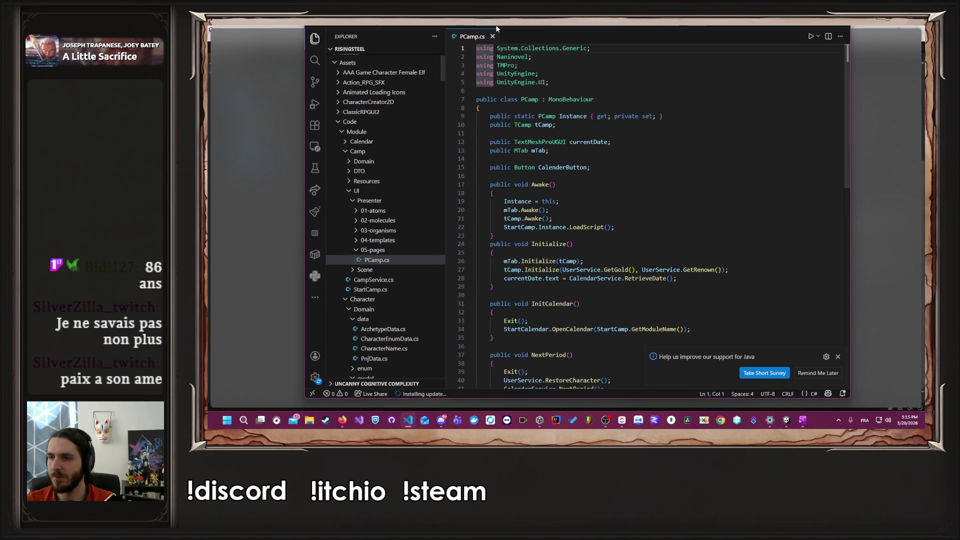
Step: Go to the definition of TCamp from line 10 of PCamp.cs, opening TCamp.cs
{"action": "left_click", "coordinate": [423, 138]}
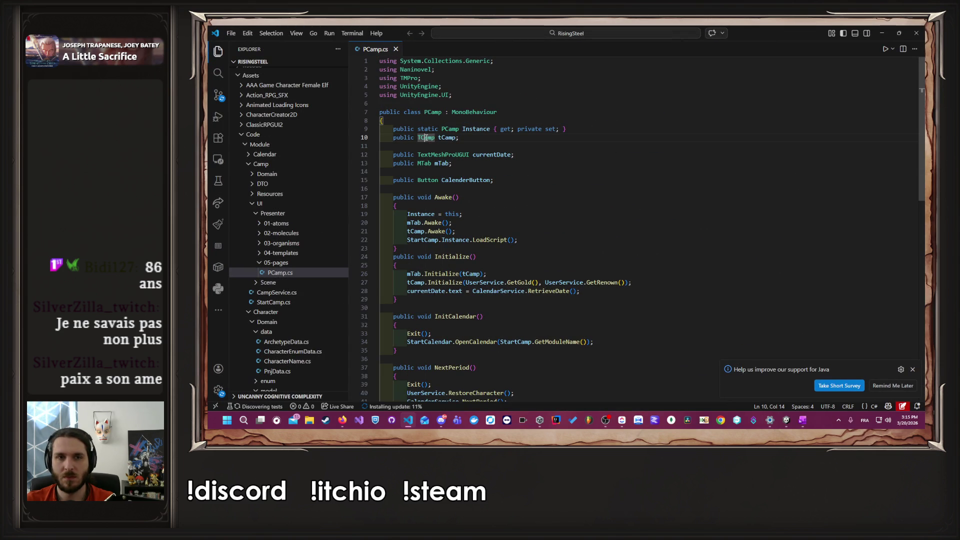
{"action": "left_click", "coordinate": [458, 138]}
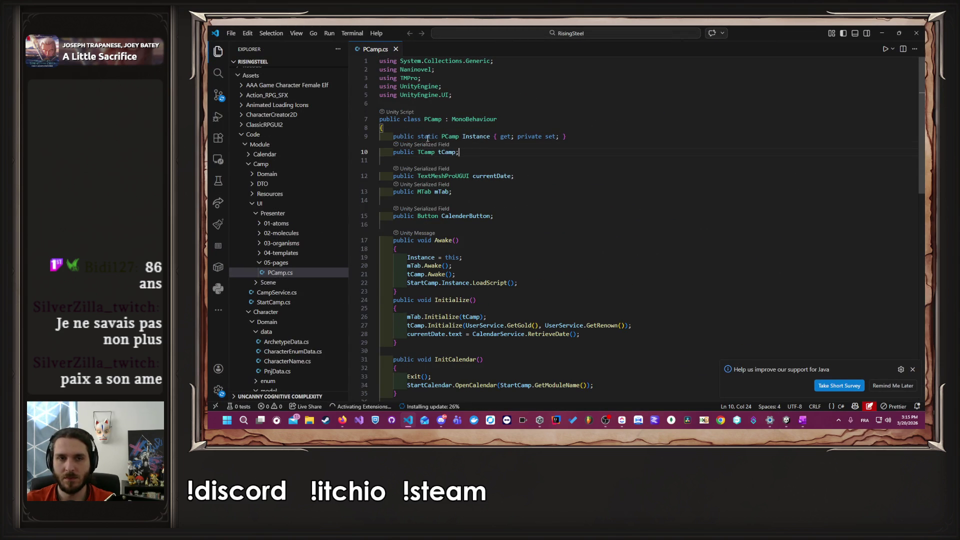
{"action": "left_click", "coordinate": [429, 152]}
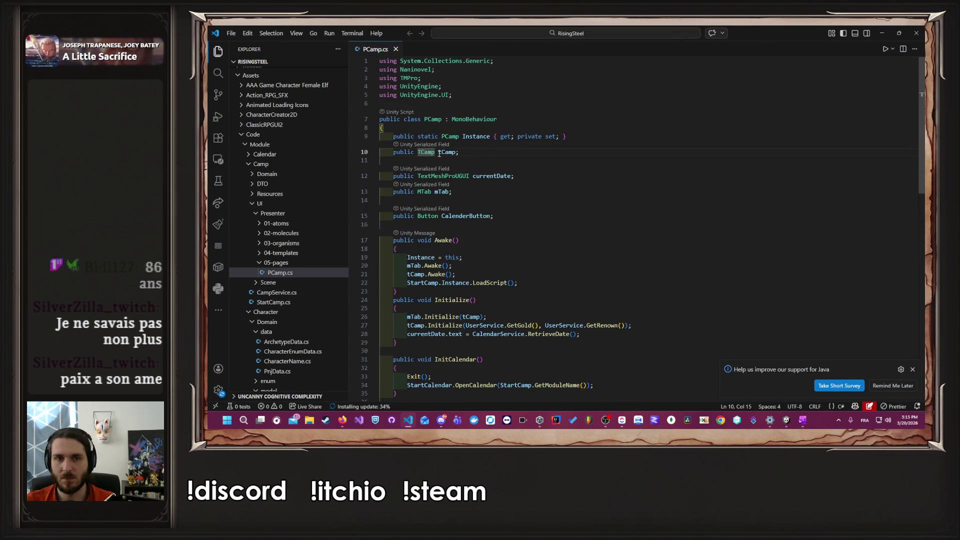
{"action": "left_click", "coordinate": [516, 153]}
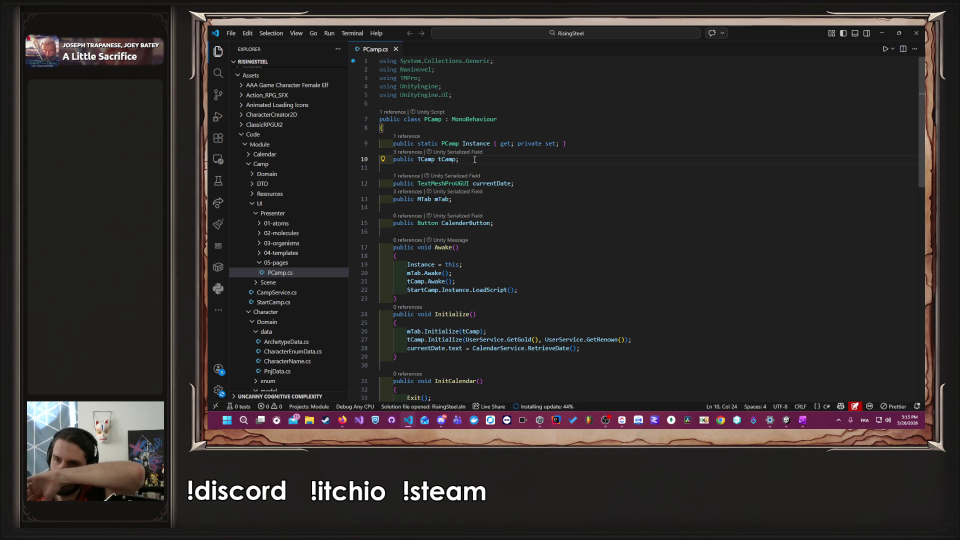
{"action": "left_click", "coordinate": [426, 159], "text": "ctrl"}
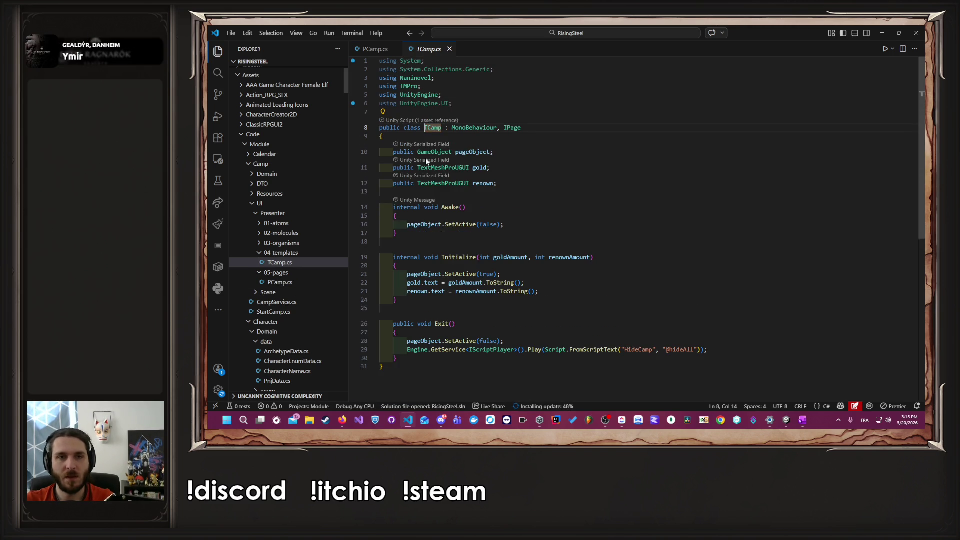
Step: Check the Camp object's T Camp component in Unity, then return to TCamp.cs
{"action": "left_click", "coordinate": [511, 166]}
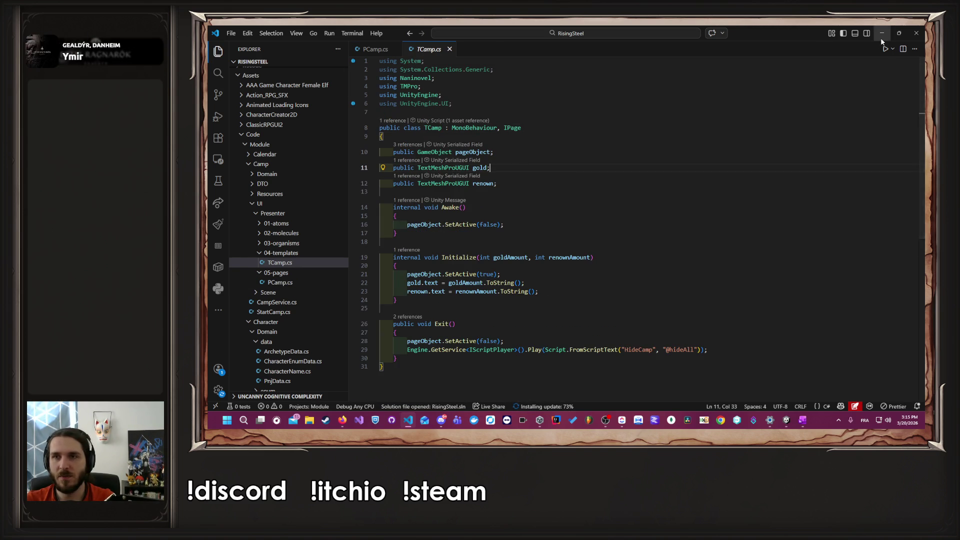
{"action": "left_click", "coordinate": [880, 34]}
{"action": "left_click", "coordinate": [278, 97]}
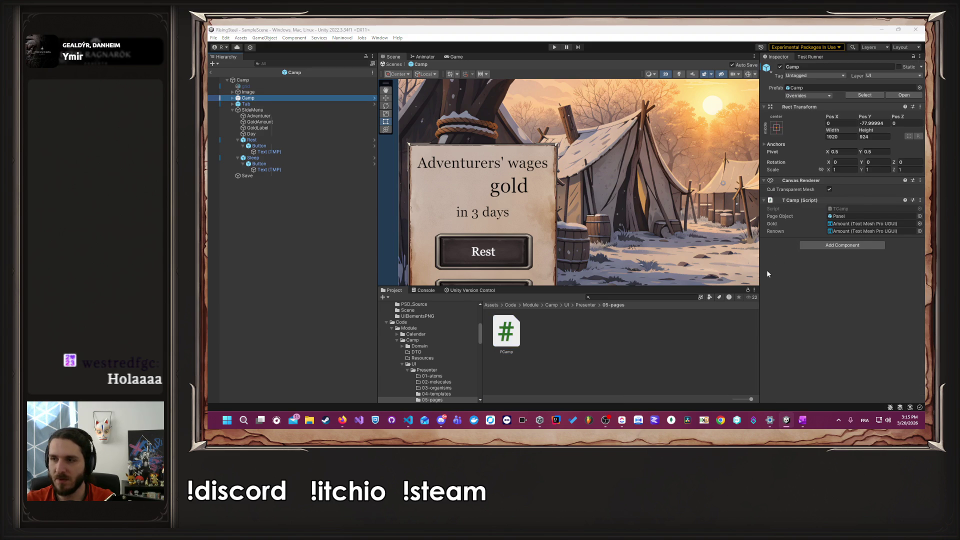
{"action": "key", "text": "alt+Tab"}
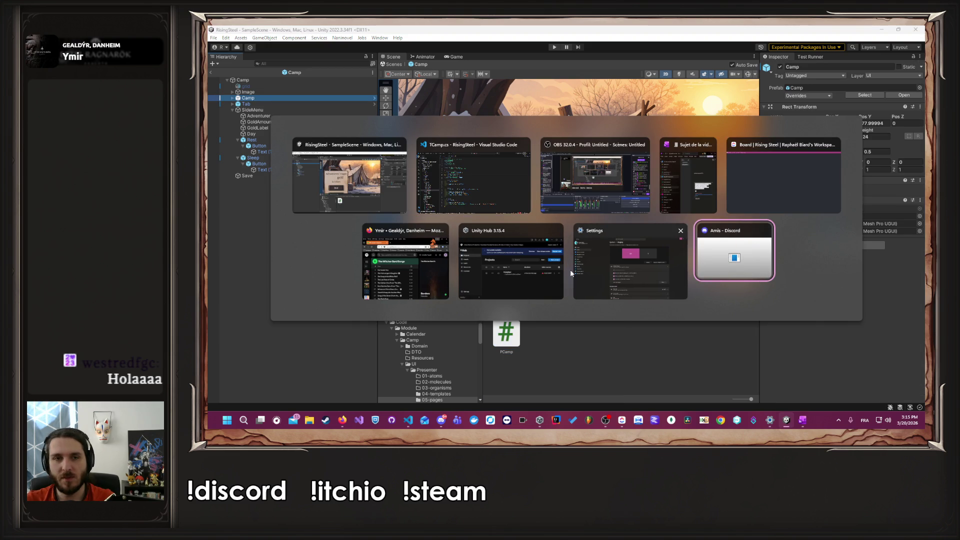
{"action": "left_click", "coordinate": [456, 167]}
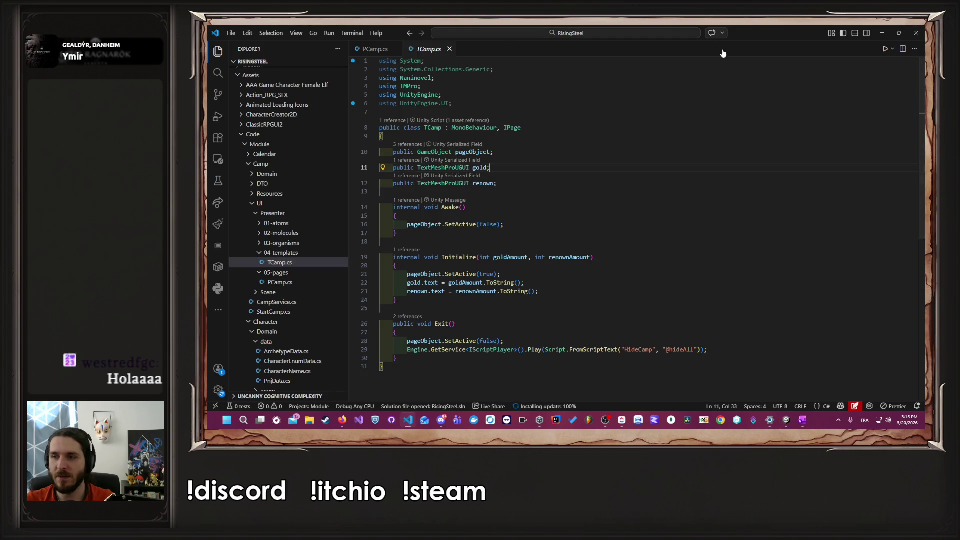
Step: Restore down and narrow the VS Code window so Unity's inspector shows beside it
{"action": "double_click", "coordinate": [774, 41]}
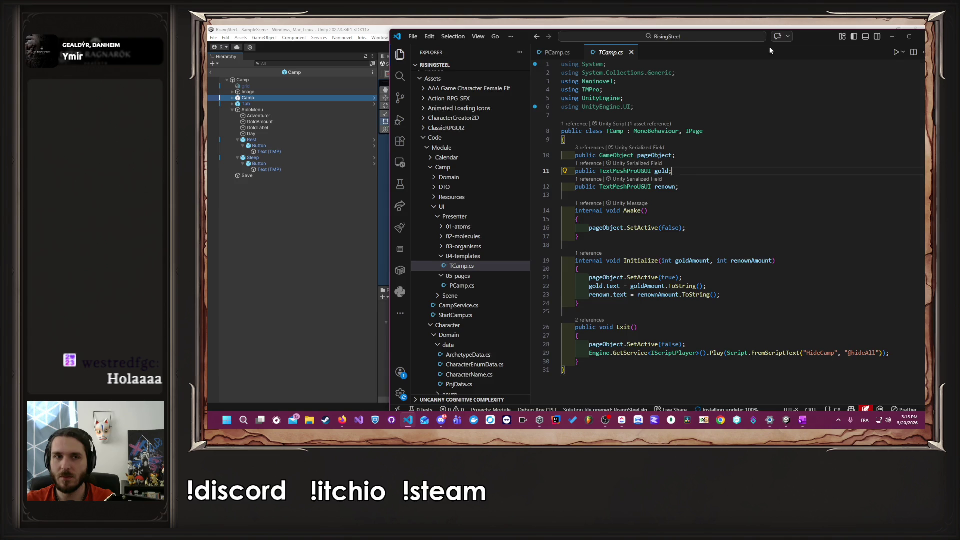
{"action": "left_click_drag", "start_coordinate": [775, 43], "coordinate": [759, 44]}
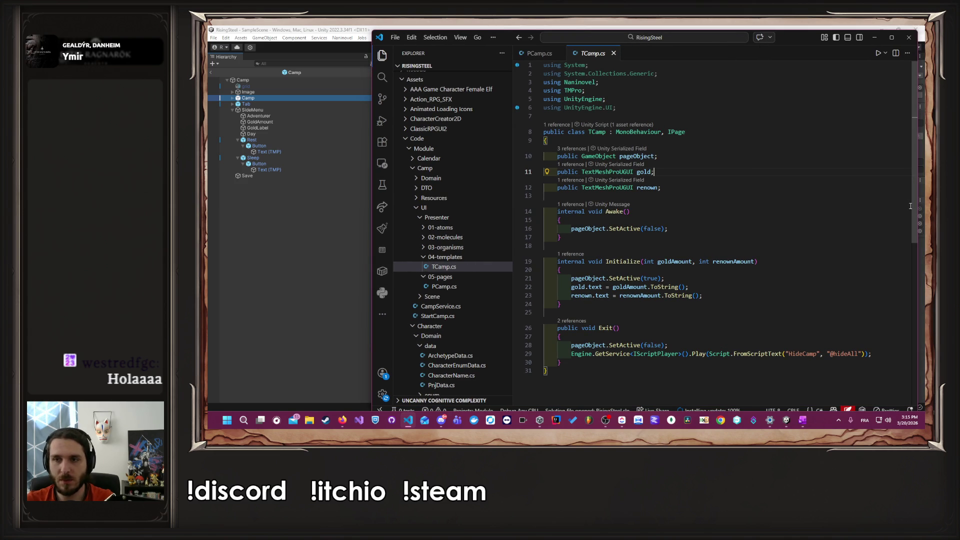
{"action": "left_click_drag", "start_coordinate": [914, 205], "coordinate": [852, 205]}
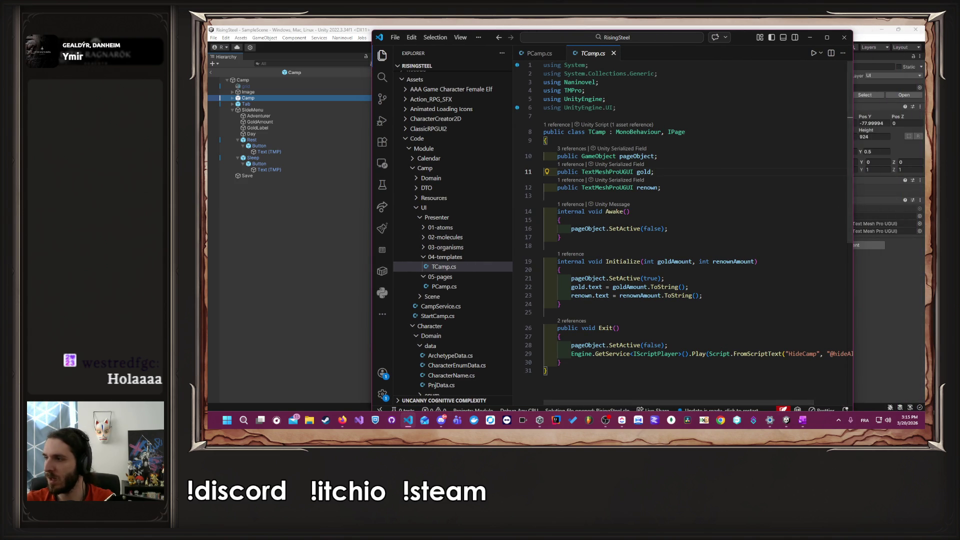
{"action": "left_click_drag", "start_coordinate": [370, 202], "coordinate": [378, 202]}
{"action": "scroll", "coordinate": [626, 263], "scroll_direction": "down", "scroll_amount": 4}
{"action": "scroll", "coordinate": [626, 264], "scroll_direction": "up", "scroll_amount": 3}
{"action": "left_click", "coordinate": [697, 187]}
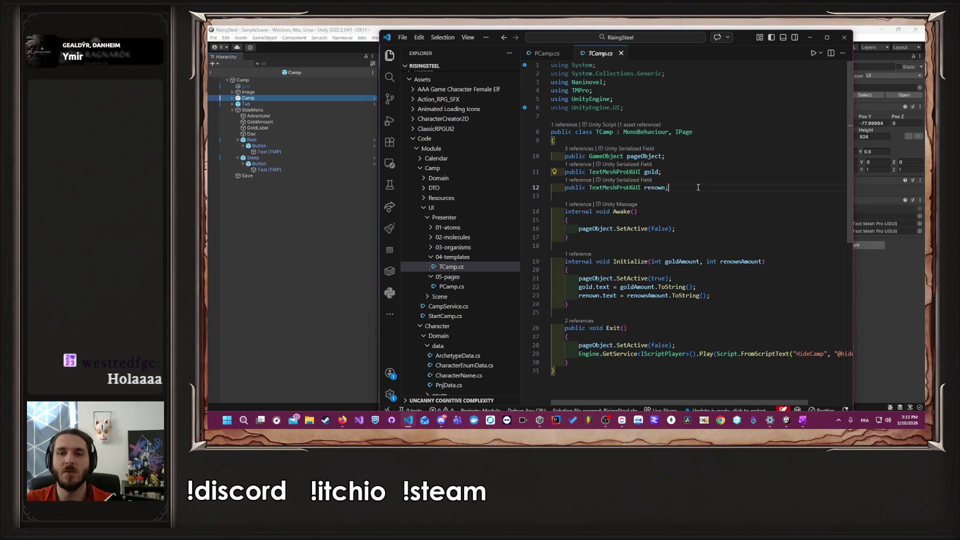
Step: Declare a TextMeshProUGUI rent field after renown in TCamp.cs, save, and let Unity recompile
{"action": "key", "text": "Return"}
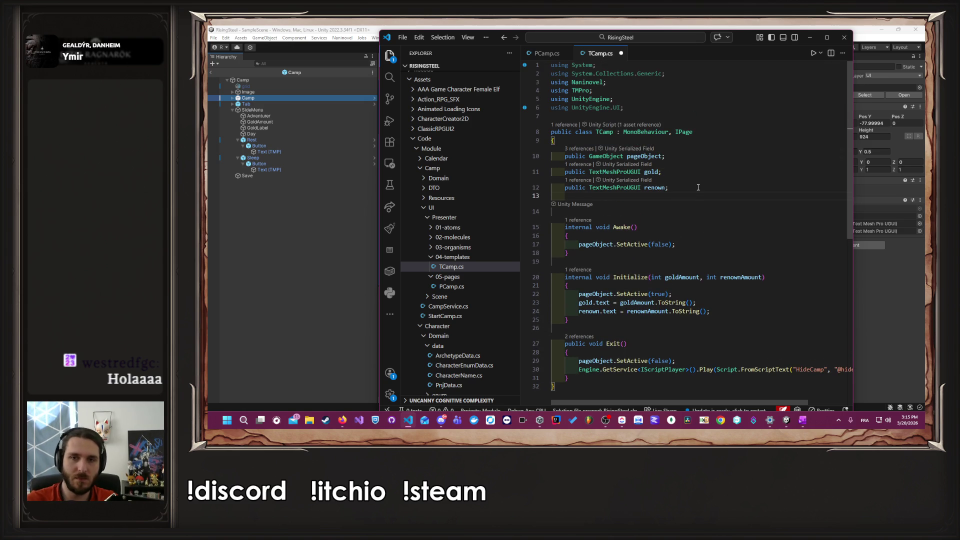
{"action": "type", "text": "public TextMeshProUGUI renown;"}
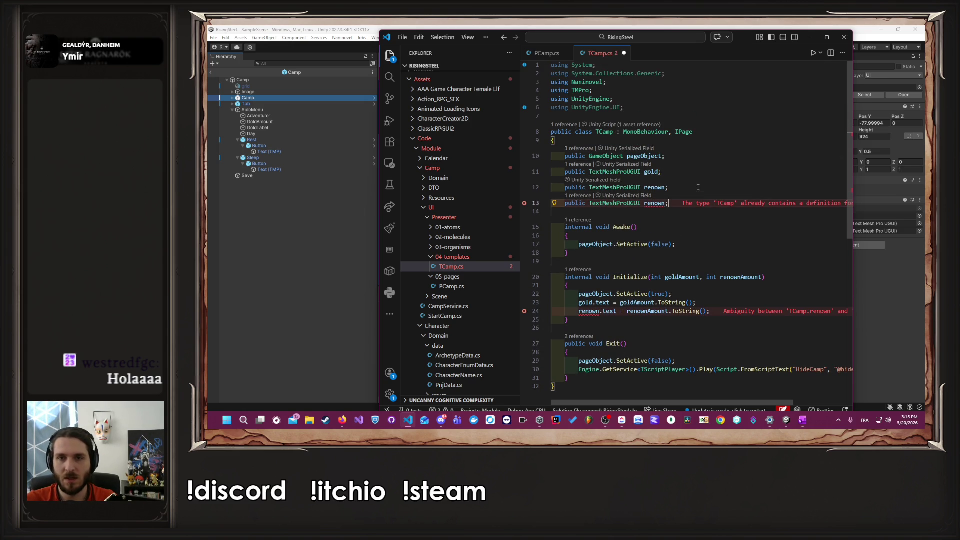
{"action": "type", "text": "gold"}
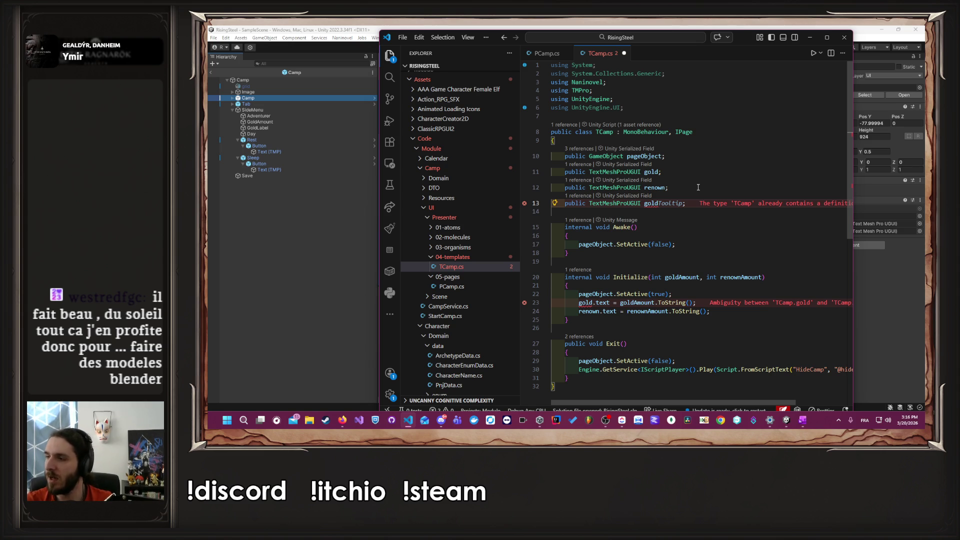
{"action": "key", "text": "BackSpace"}
{"action": "key", "text": "BackSpace"}
{"action": "key", "text": "BackSpace"}
{"action": "type", "text": "rent"}
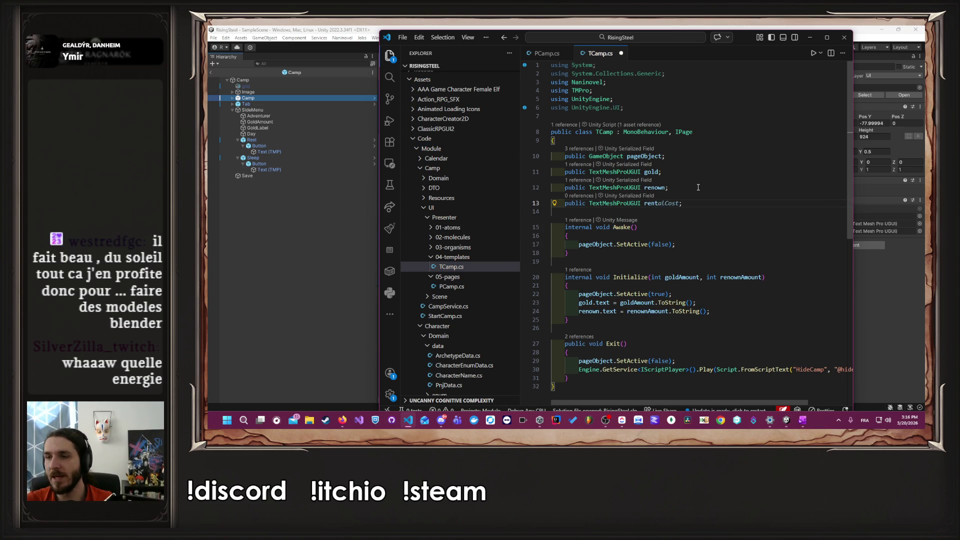
{"action": "key", "text": "Escape"}
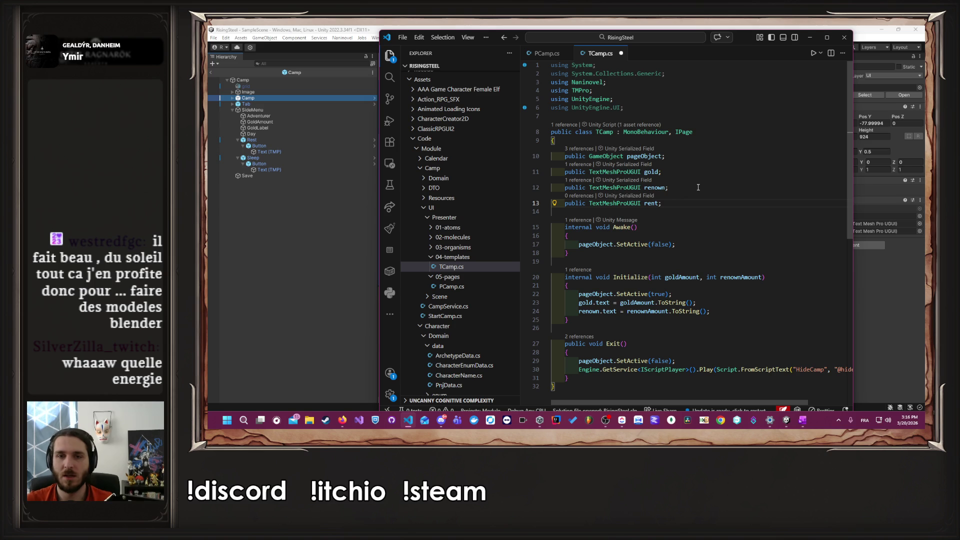
{"action": "key", "text": "ctrl+s"}
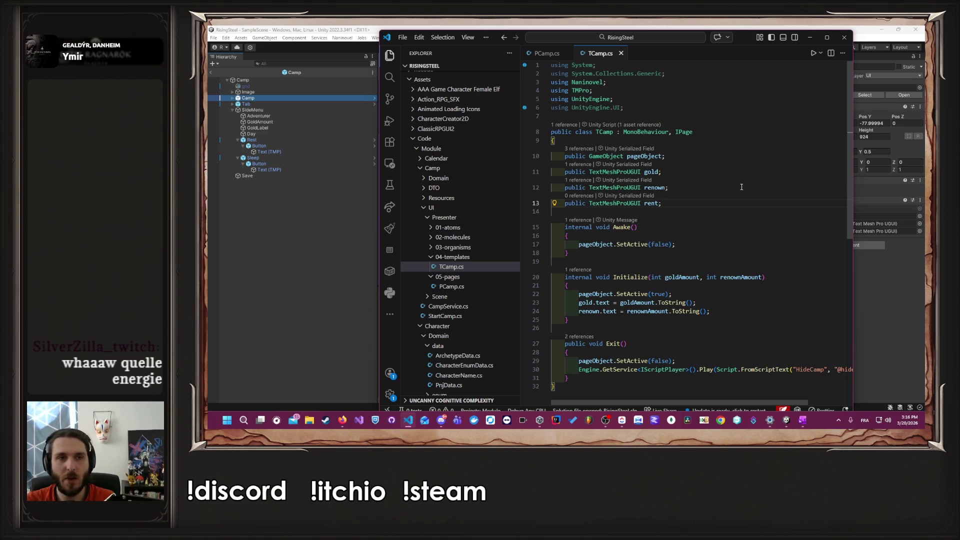
{"action": "left_click", "coordinate": [339, 214]}
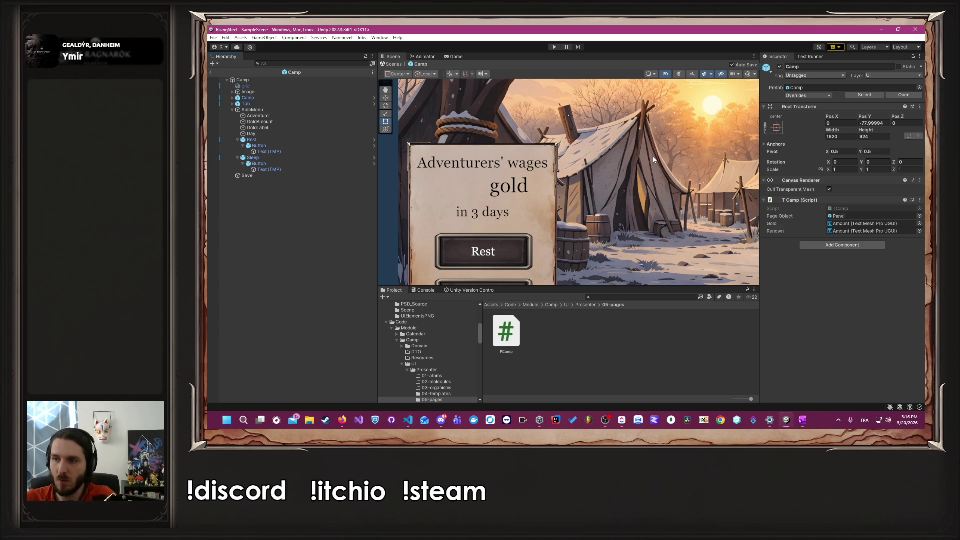
Step: Assign the GoldAmount text to the Camp object's TCamp Rent field
{"action": "scroll", "coordinate": [655, 190], "scroll_direction": "down", "scroll_amount": 3}
{"action": "left_click_drag", "start_coordinate": [660, 198], "coordinate": [549, 195]}
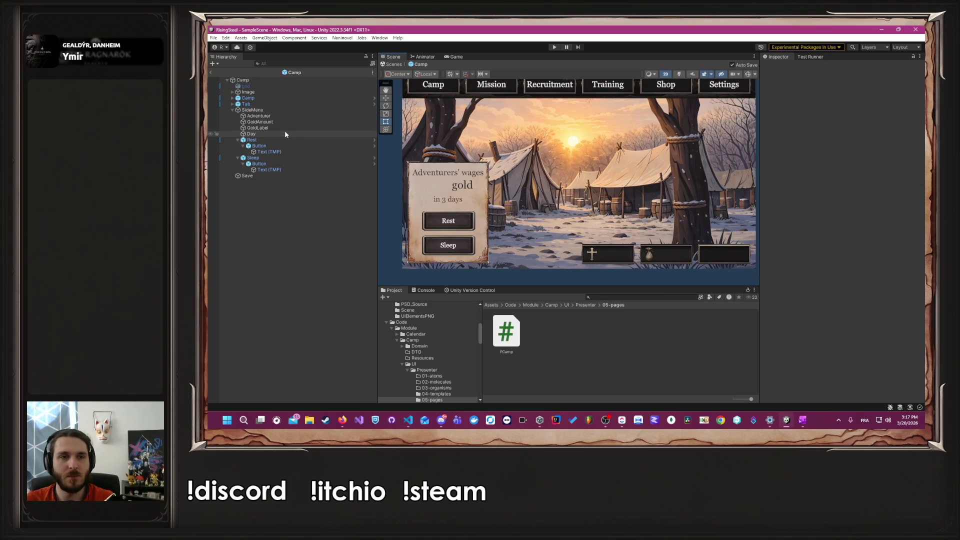
{"action": "left_click", "coordinate": [278, 97]}
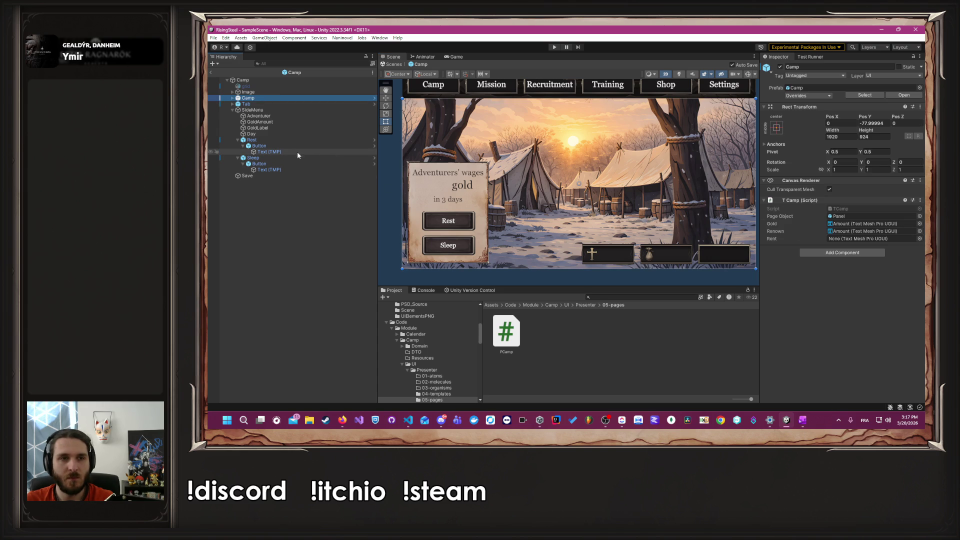
{"action": "mouse_move", "coordinate": [278, 98]}
{"action": "left_mouse_down"}
{"action": "mouse_move", "coordinate": [878, 229]}
{"action": "mouse_move", "coordinate": [862, 240]}
{"action": "left_mouse_up"}
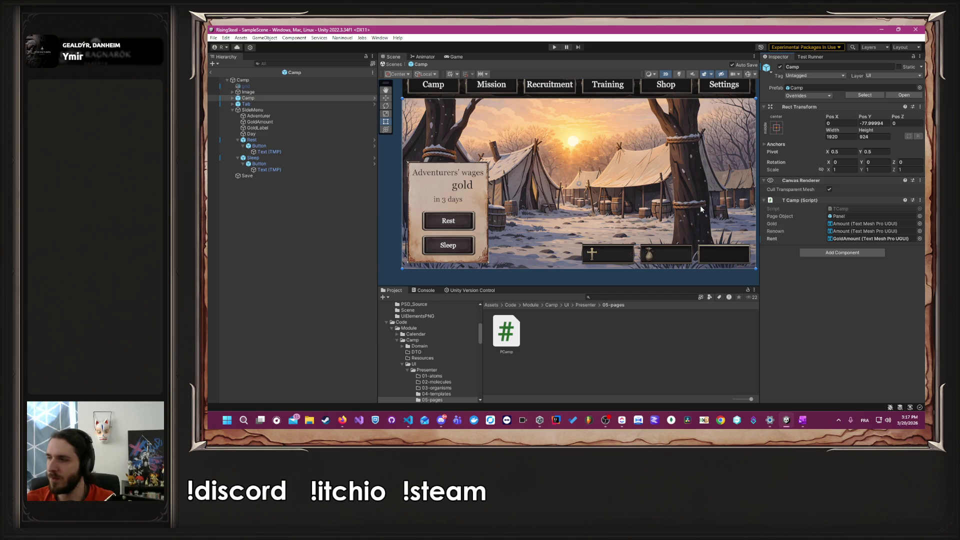
{"action": "key", "text": "alt+Tab"}
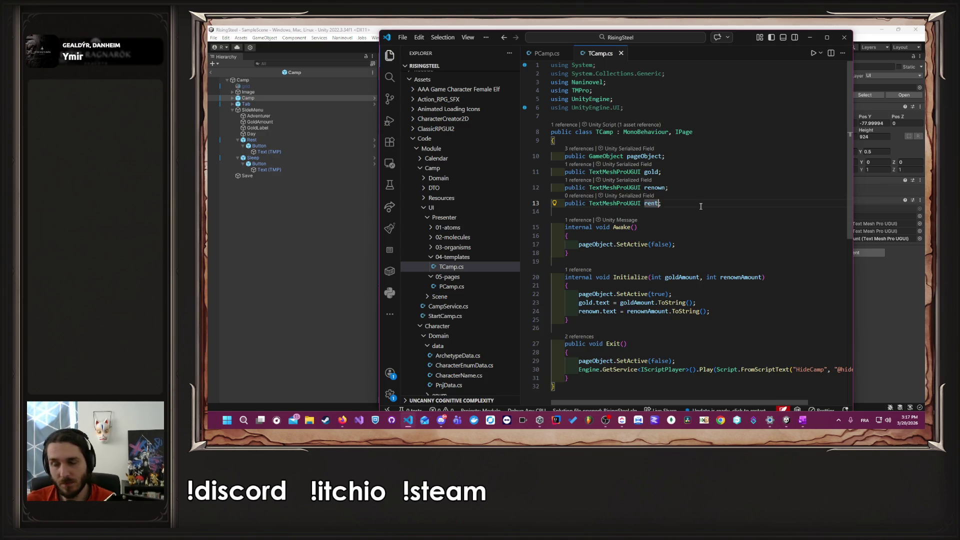
Step: Add an int rentAmount parameter to TCamp's Initialize method and save
{"action": "scroll", "coordinate": [695, 203], "scroll_direction": "down", "scroll_amount": 1}
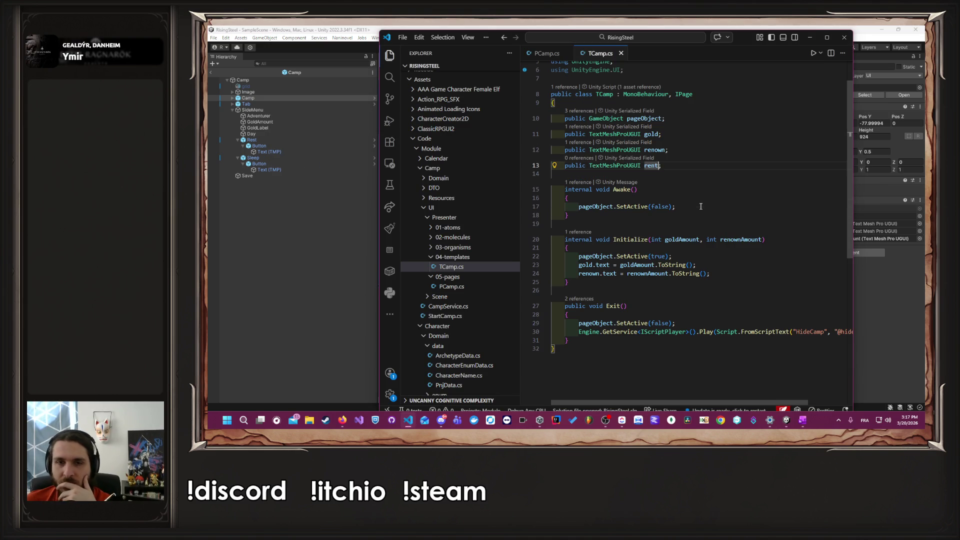
{"action": "type", "text": ";"}
{"action": "double_click", "coordinate": [681, 240]}
{"action": "left_click", "coordinate": [762, 239]}
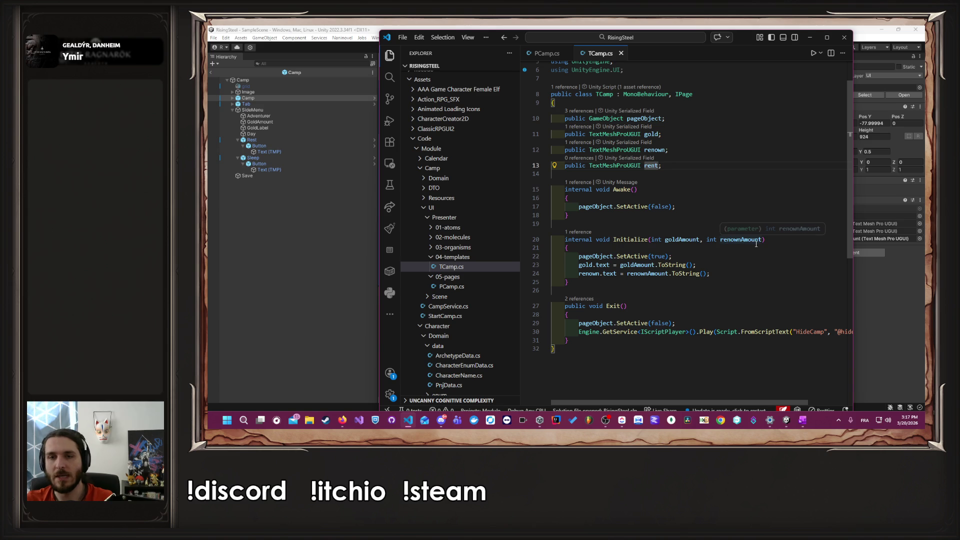
{"action": "type", "text": ", int rentAmount = 0"}
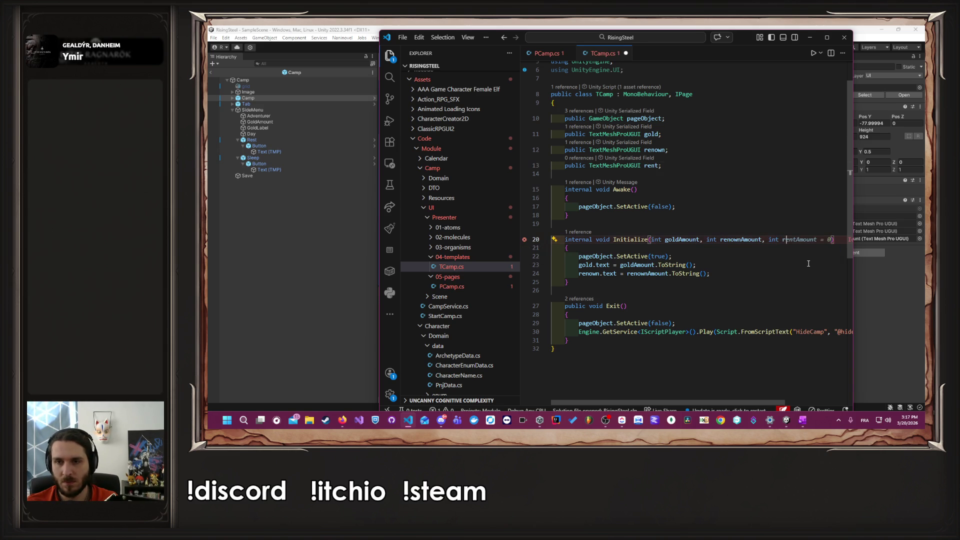
{"action": "key", "text": "Right"}
{"action": "key", "text": "Right"}
{"action": "key", "text": "Right"}
{"action": "key", "text": "Tab"}
{"action": "key", "text": "ctrl+s"}
Step: Add 'rent.text = rentAmount.ToString();' inside Initialize and save TCamp.cs
{"action": "key", "text": "Down"}
{"action": "key", "text": "Down"}
{"action": "key", "text": "Down"}
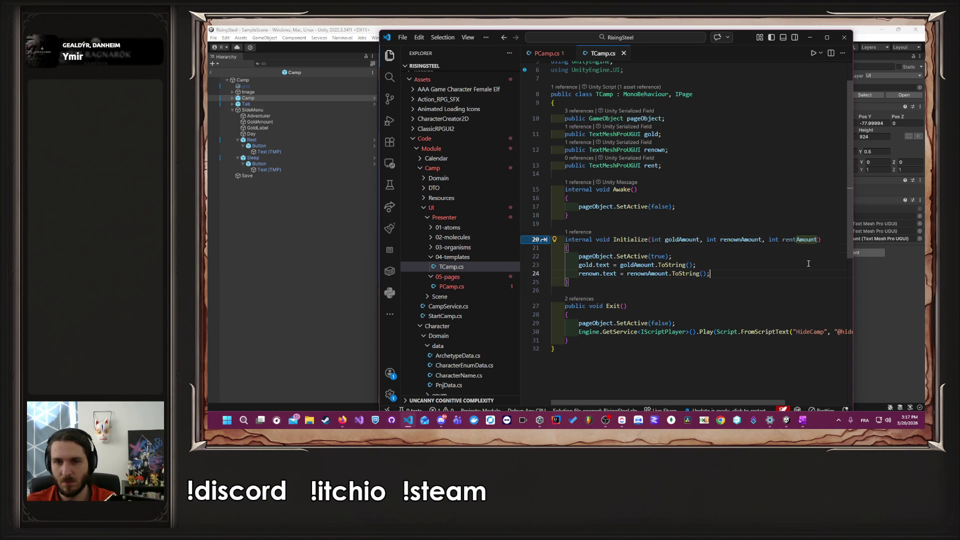
{"action": "key", "text": "Return"}
{"action": "key", "text": "Tab"}
{"action": "key", "text": "Tab"}
{"action": "key", "text": "Escape"}
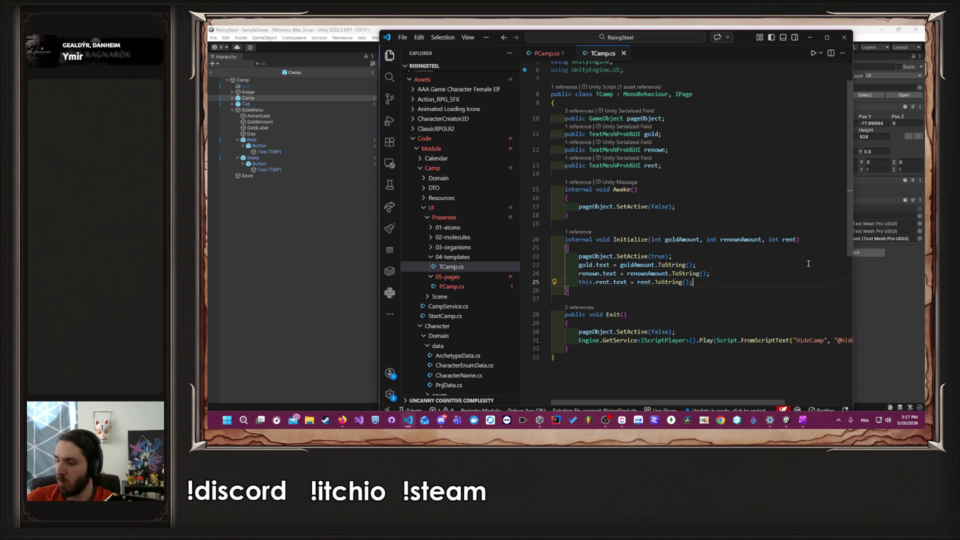
{"action": "left_click", "coordinate": [748, 250]}
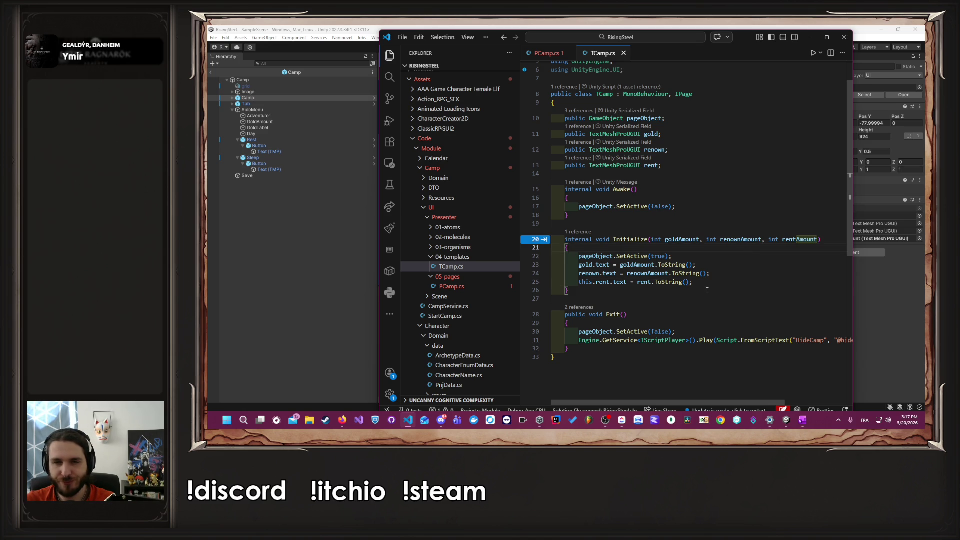
{"action": "key", "text": "Tab"}
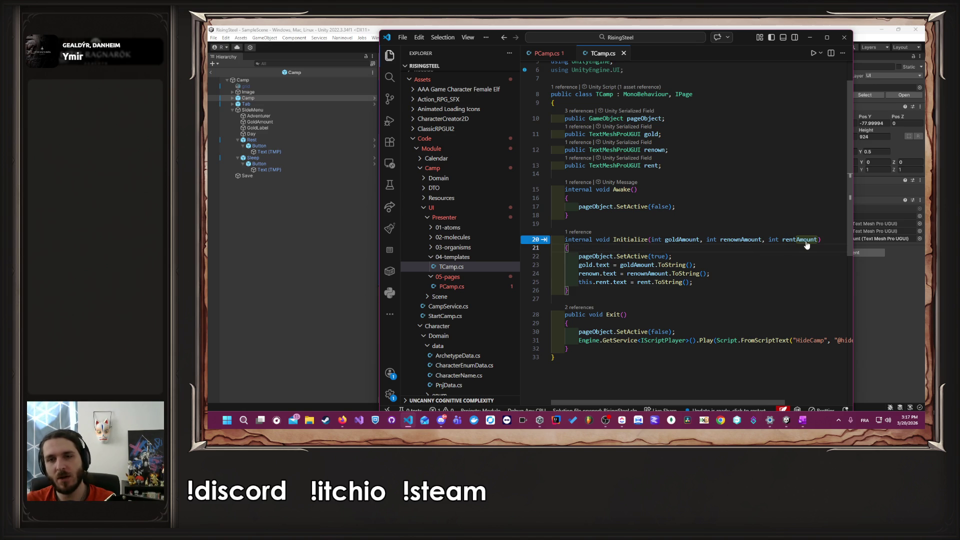
{"action": "key", "text": "Tab"}
{"action": "key", "text": "ctrl+s"}
{"action": "scroll", "coordinate": [711, 283], "scroll_direction": "up", "scroll_amount": 2}
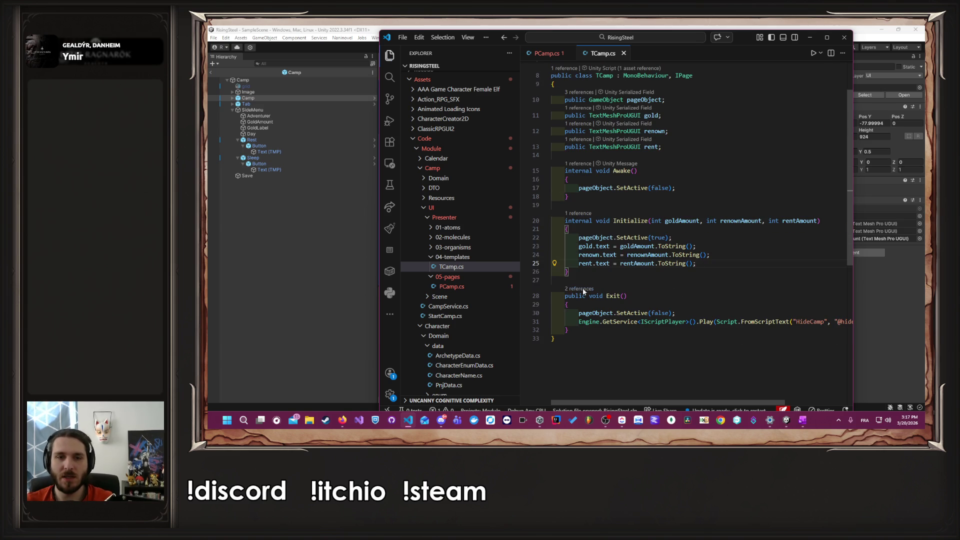
{"action": "left_click", "coordinate": [452, 286]}
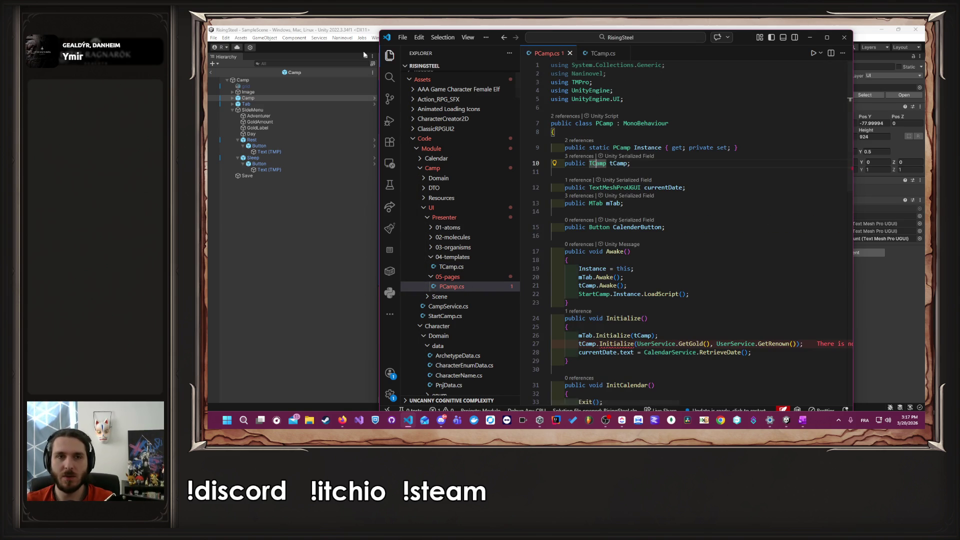
Step: Add UserService.GetRent() as an extra argument to tCamp.Initialize in PCamp.cs and save
{"action": "left_click", "coordinate": [389, 55]}
{"action": "scroll", "coordinate": [617, 243], "scroll_direction": "down", "scroll_amount": 2}
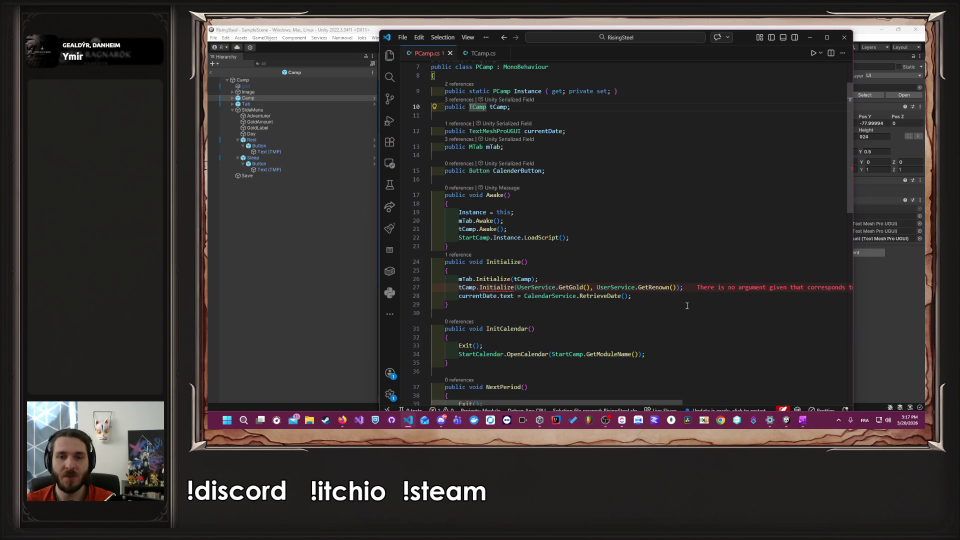
{"action": "left_click", "coordinate": [679, 288]}
{"action": "type", "text": ", User"}
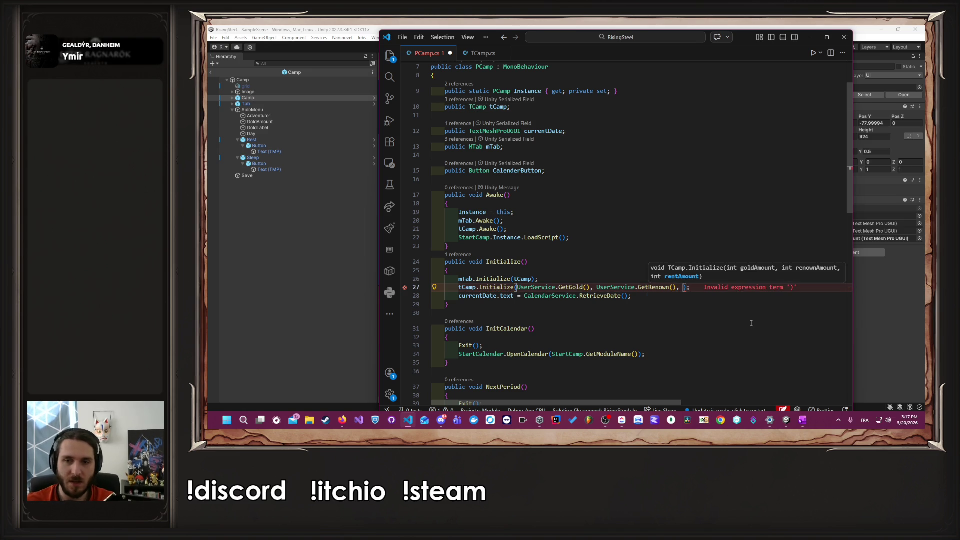
{"action": "type", "text": "Service.GetRent()"}
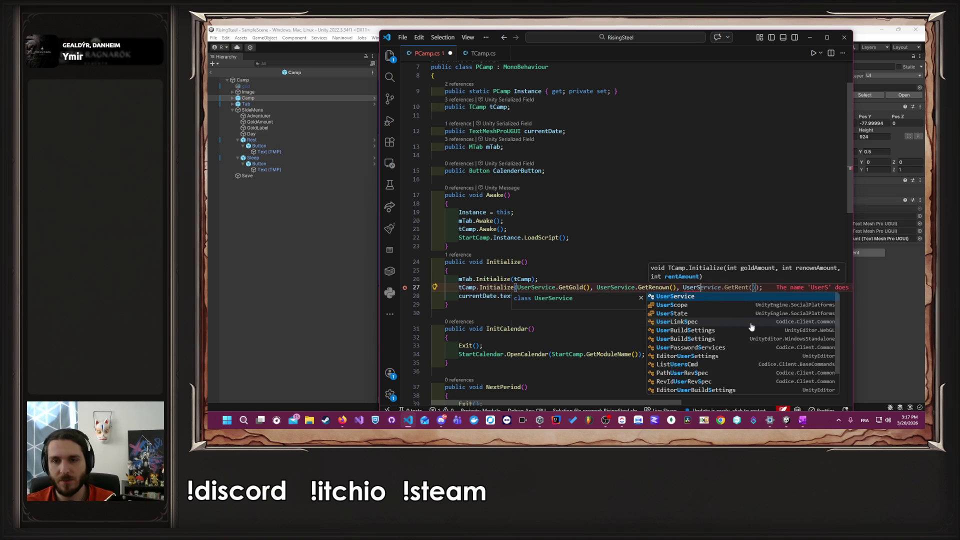
{"action": "key", "text": "ctrl+s"}
Step: Generate a stub GetRent method in UserService using Quick Fix
{"action": "mouse_move", "coordinate": [741, 287]}
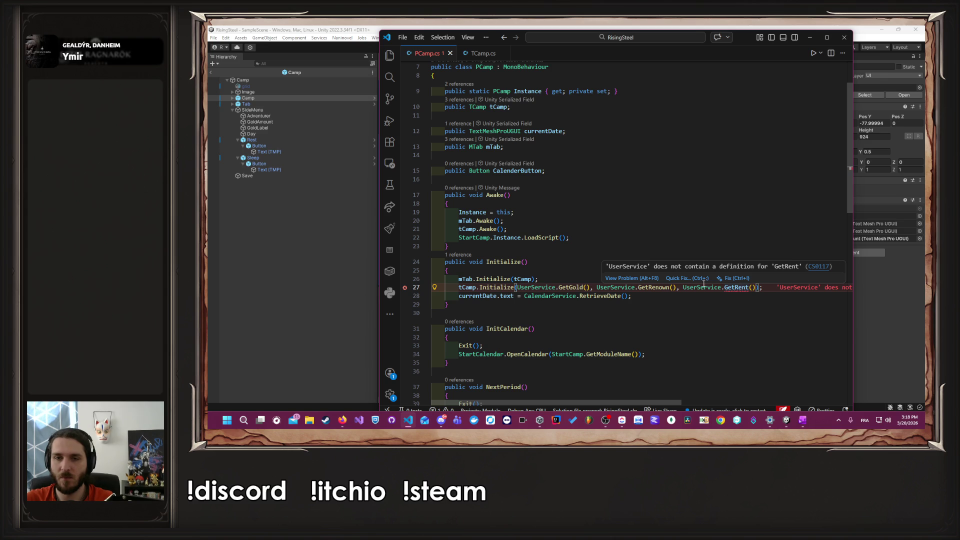
{"action": "key", "text": "Down"}
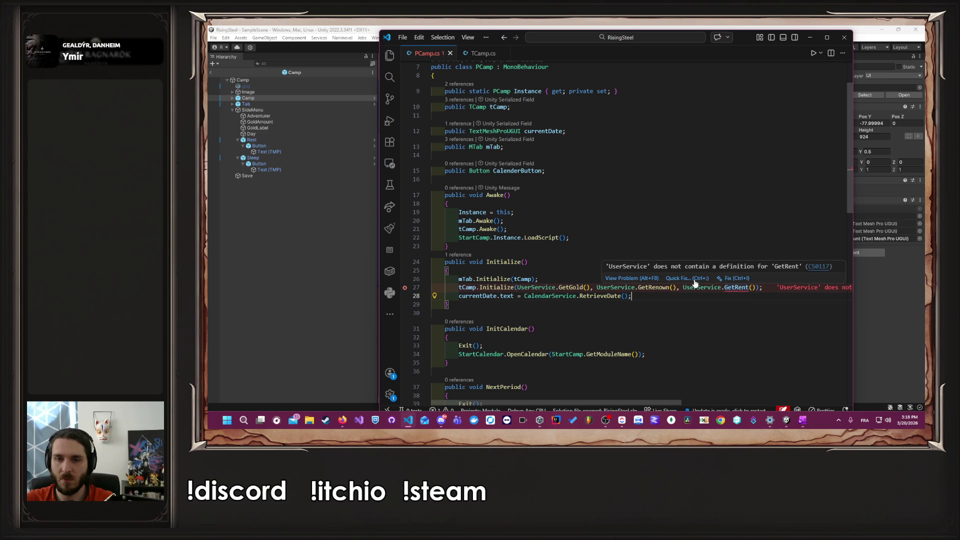
{"action": "left_click", "coordinate": [696, 280]}
{"action": "left_click", "coordinate": [708, 302]}
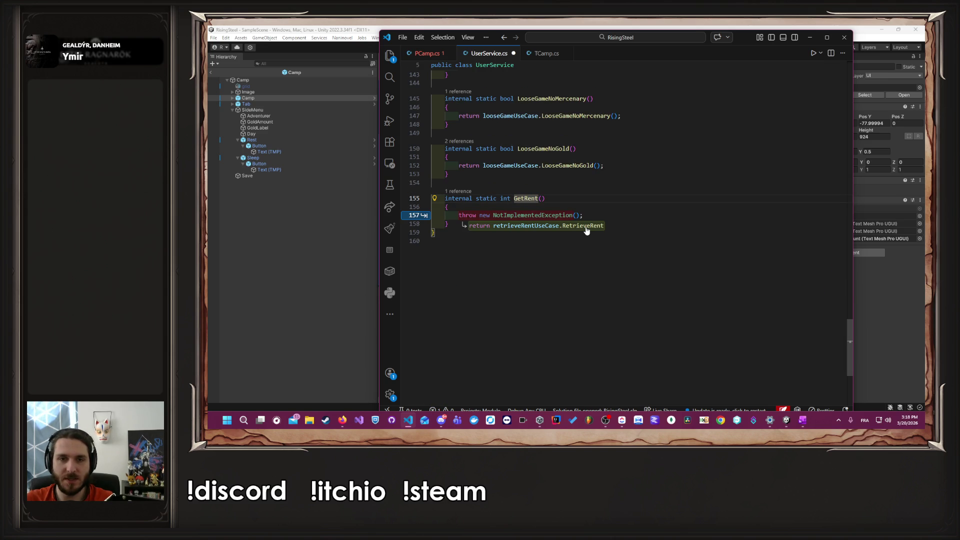
Step: Make GetRent return retrieveRentUseCase.RetrieveRent() and save UserService.cs
{"action": "key", "text": "Tab"}
{"action": "key", "text": "ctrl+s"}
{"action": "scroll", "coordinate": [583, 240], "scroll_direction": "up", "scroll_amount": 10}
{"action": "scroll", "coordinate": [581, 252], "scroll_direction": "up", "scroll_amount": 20}
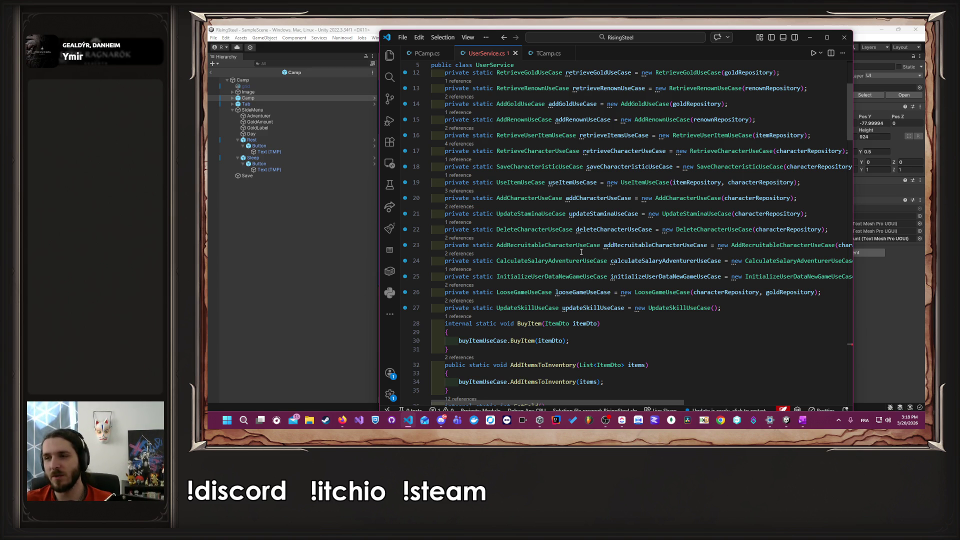
{"action": "scroll", "coordinate": [581, 252], "scroll_direction": "down", "scroll_amount": 1}
Step: Declare a RetrieveRentUseCase field after the existing use-case fields
{"action": "left_click", "coordinate": [750, 290]}
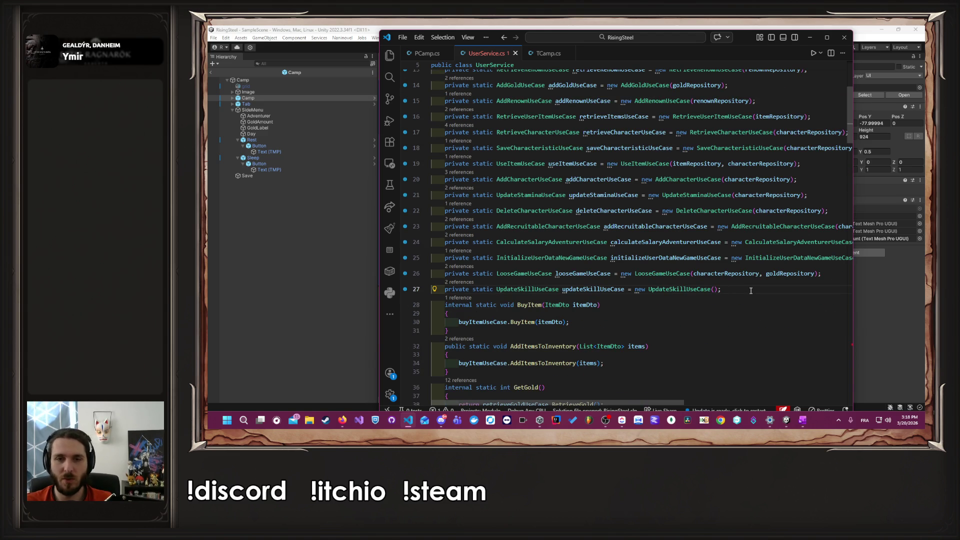
{"action": "key", "text": "Return"}
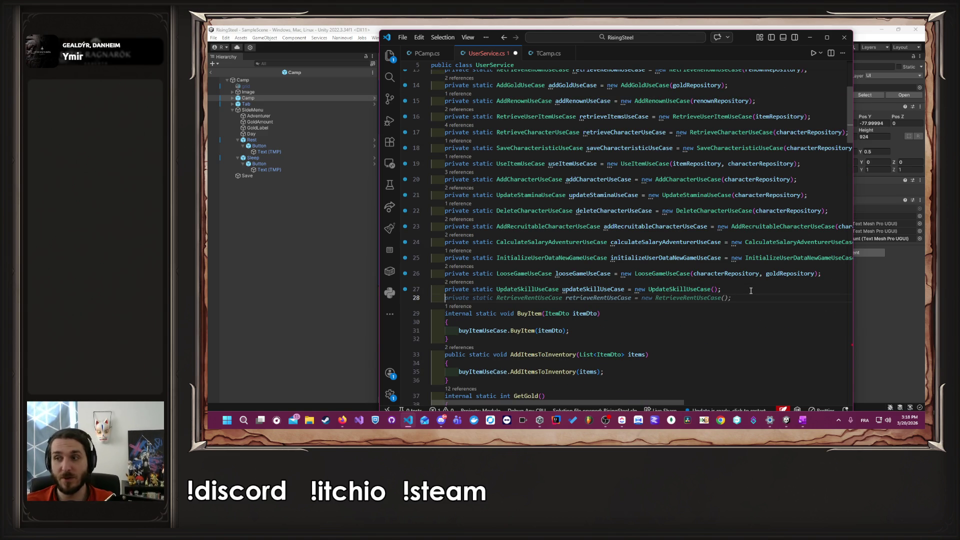
{"action": "key", "text": "Tab"}
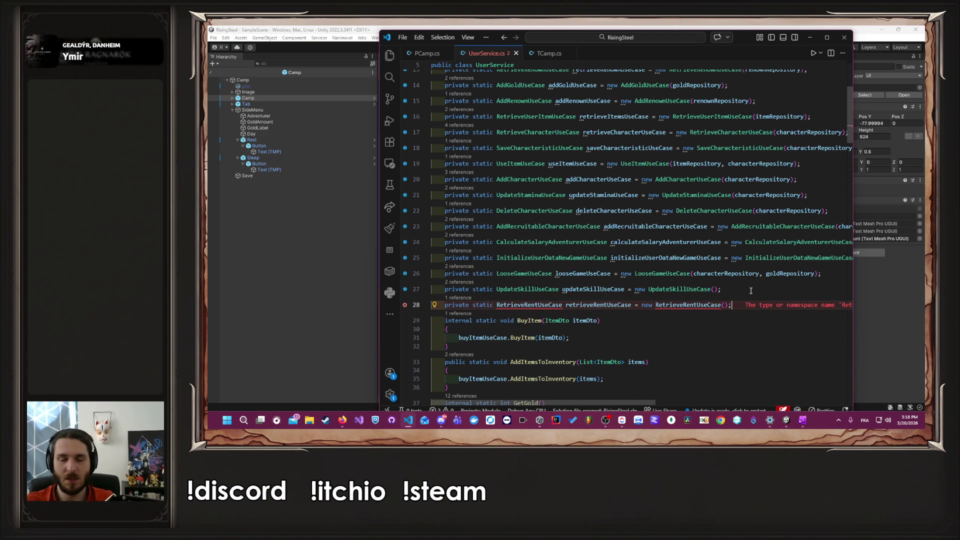
Step: Open the UpdateSkillUseCase definition and bring up the useCase folder's context menu in Explorer
{"action": "double_click", "coordinate": [540, 304]}
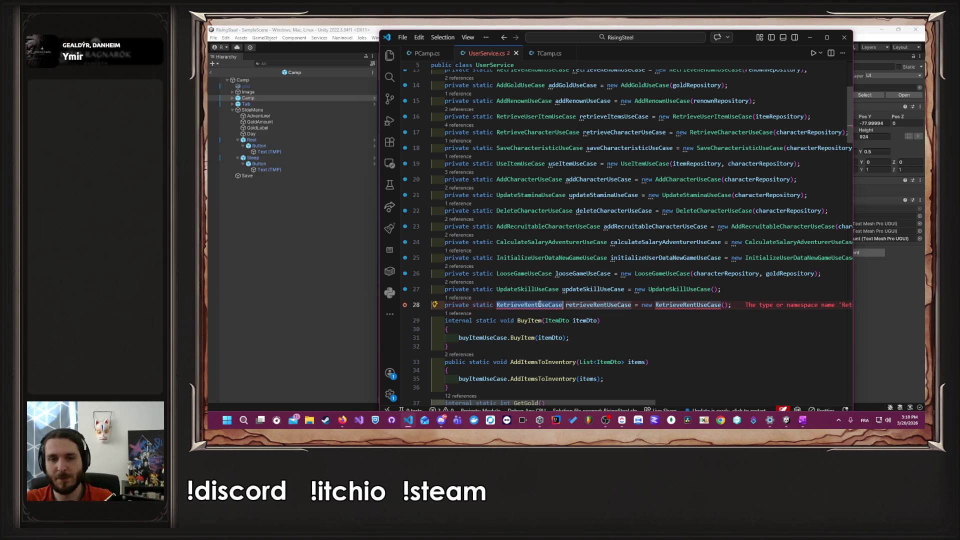
{"action": "left_click", "coordinate": [528, 289], "text": "ctrl"}
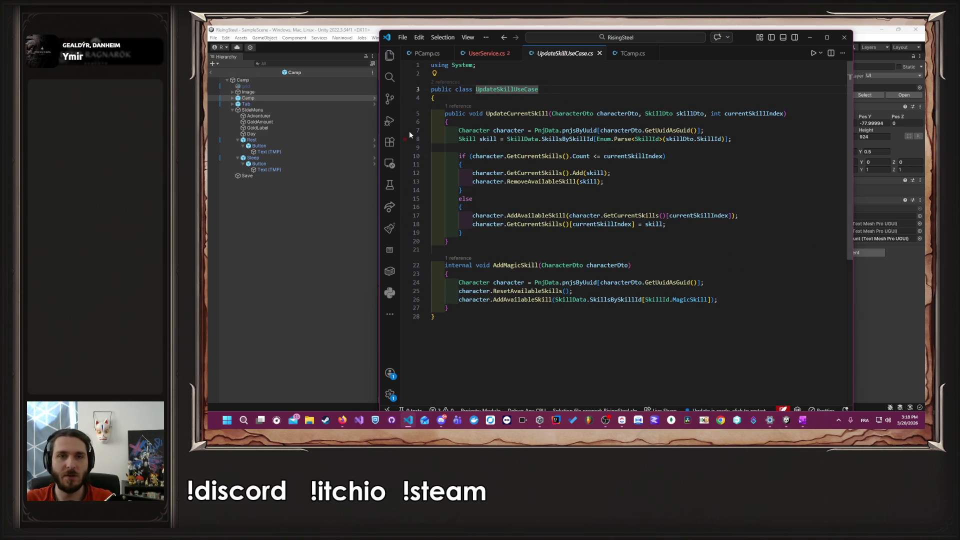
{"action": "left_click", "coordinate": [389, 62]}
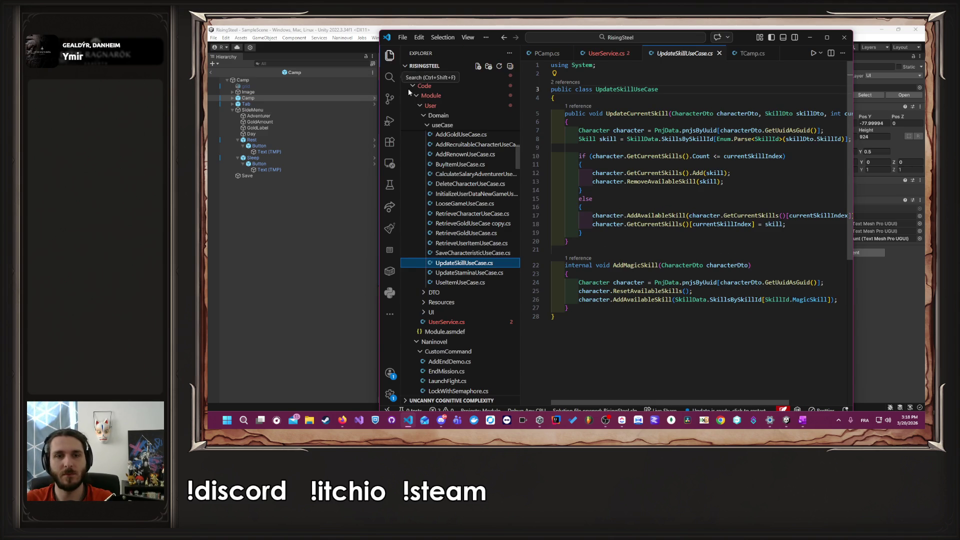
{"action": "scroll", "coordinate": [470, 175], "scroll_direction": "up", "scroll_amount": 2}
{"action": "right_click", "coordinate": [465, 171]}
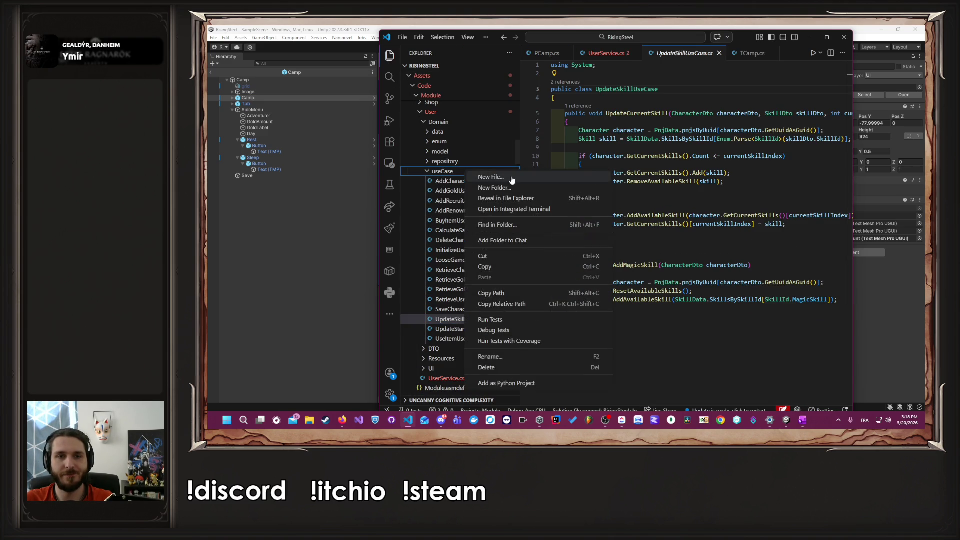
Step: Create a new RetrieveRentUseCase.cs file in the useCase folder
{"action": "left_click", "coordinate": [492, 177]}
{"action": "scroll", "coordinate": [594, 219], "scroll_direction": "down", "scroll_amount": 1}
{"action": "type", "text": "RetrieveRentUseCase.cs"}
{"action": "key", "text": "Return"}
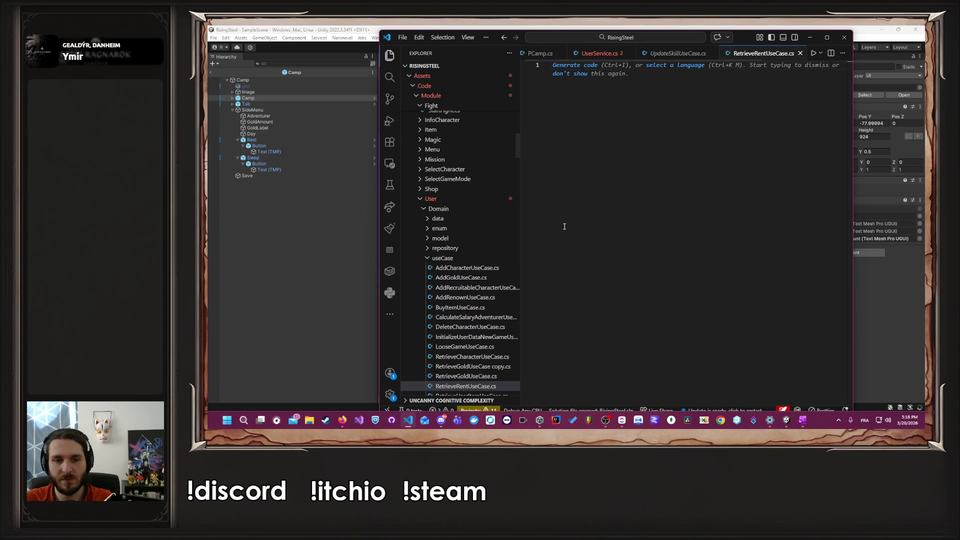
Step: Copy RetrieveGoldUseCase's class code into the empty RetrieveRentUseCase.cs
{"action": "scroll", "coordinate": [494, 296], "scroll_direction": "down", "scroll_amount": 1}
{"action": "left_click", "coordinate": [487, 339]}
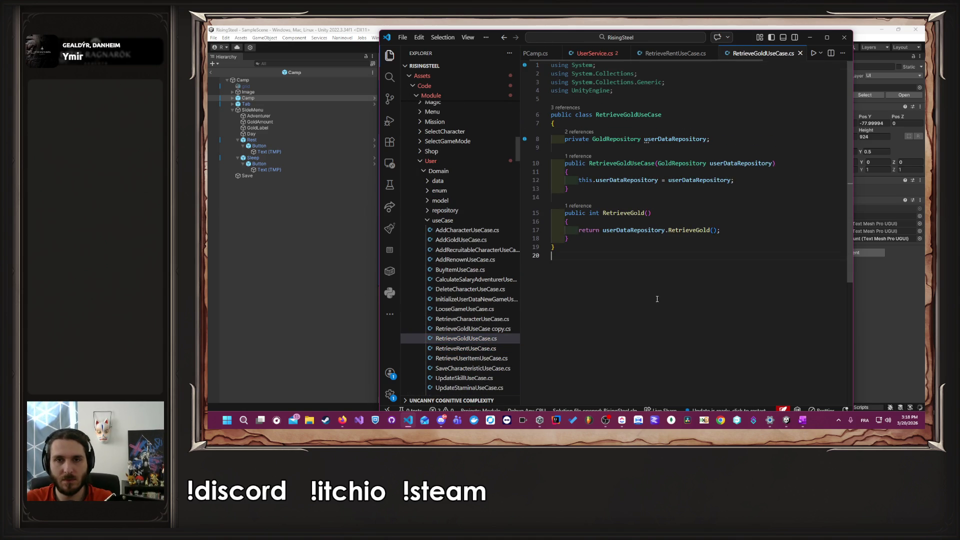
{"action": "left_click_drag", "start_coordinate": [562, 247], "coordinate": [557, 134]}
{"action": "left_click", "coordinate": [440, 348]}
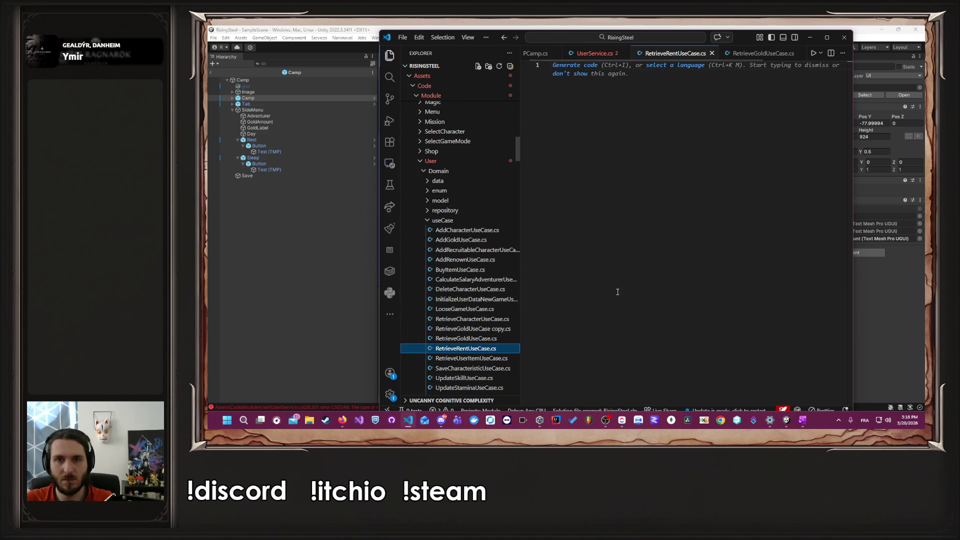
{"action": "type", "text": "public class RetrieveGoldUseCase {     private GoldRepository userDataRepository;      public RetrieveGoldUseCase(GoldRepository userDataRepository)     {         this.userDataRepository = userDataRepository;     }      public int RetrieveGold()     {         return userDataRepository.RetrieveGold();     } }"}
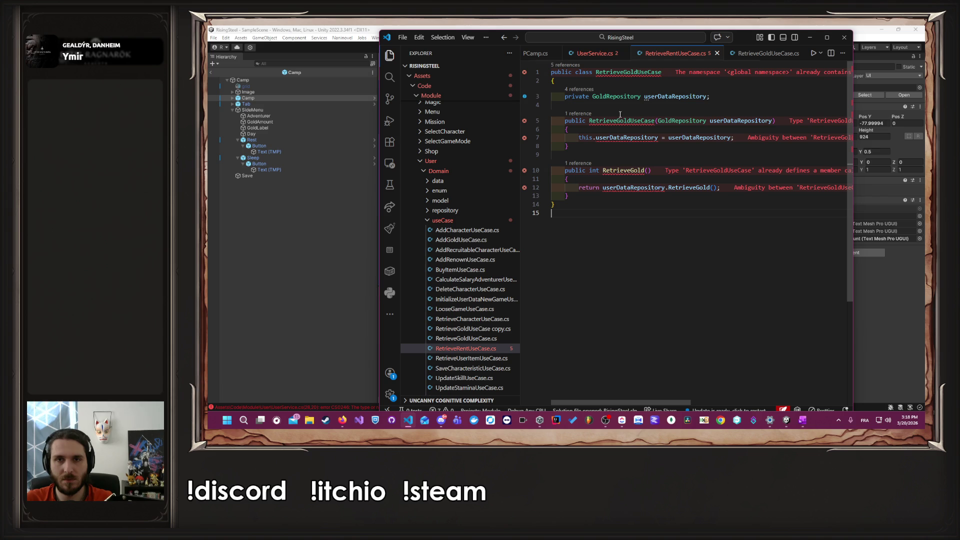
Step: Rename the pasted class, field, constructor and method to RetrieveRentUseCase, RentRepository and RetrieveRent, then save
{"action": "left_click", "coordinate": [624, 72]}
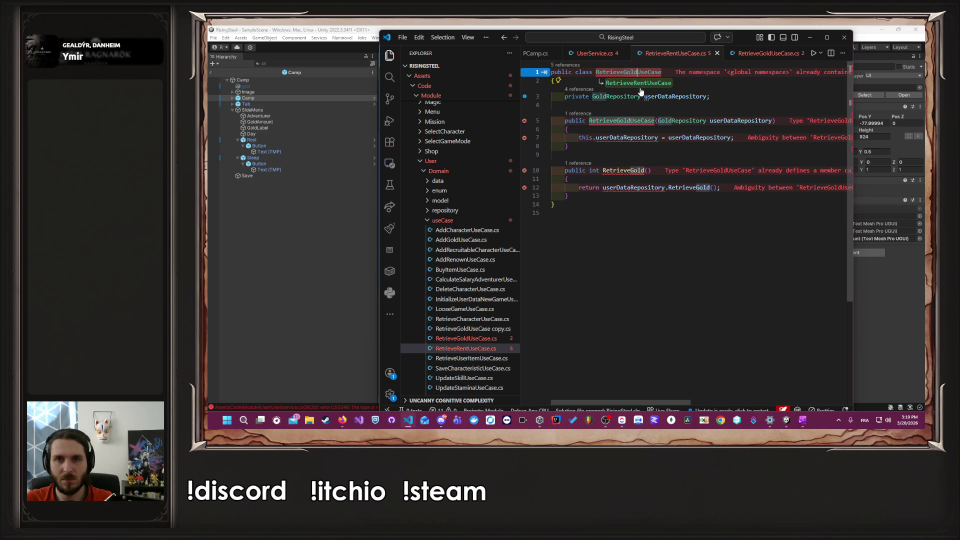
{"action": "key", "text": "Tab"}
{"action": "key", "text": "Tab"}
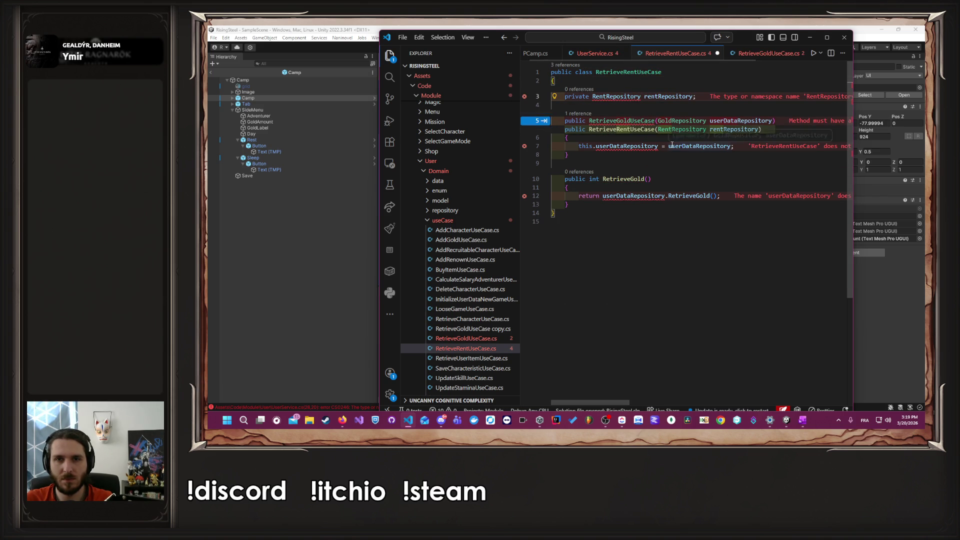
{"action": "key", "text": "Tab"}
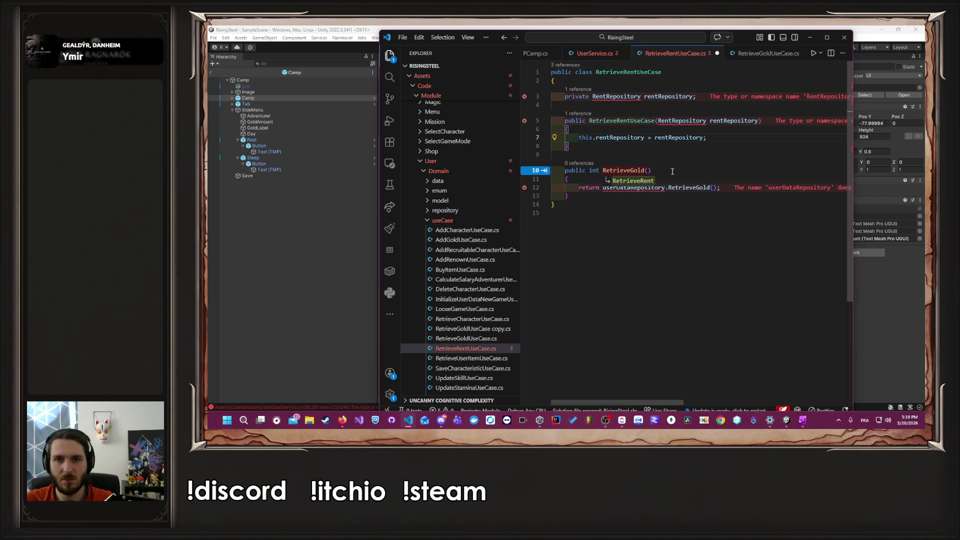
{"action": "key", "text": "Tab"}
{"action": "key", "text": "Tab"}
{"action": "left_click", "coordinate": [683, 162]}
{"action": "key", "text": "ctrl+s"}
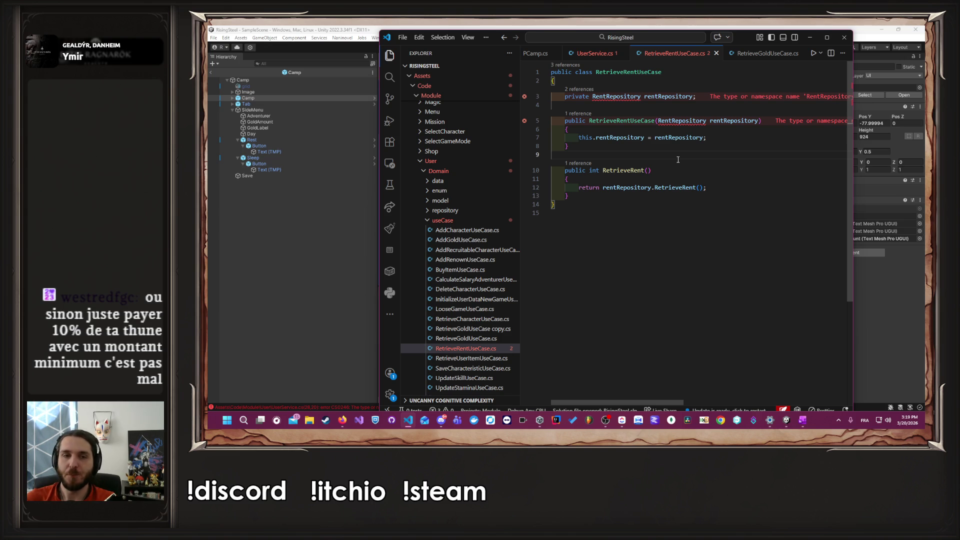
{"action": "left_click", "coordinate": [480, 210]}
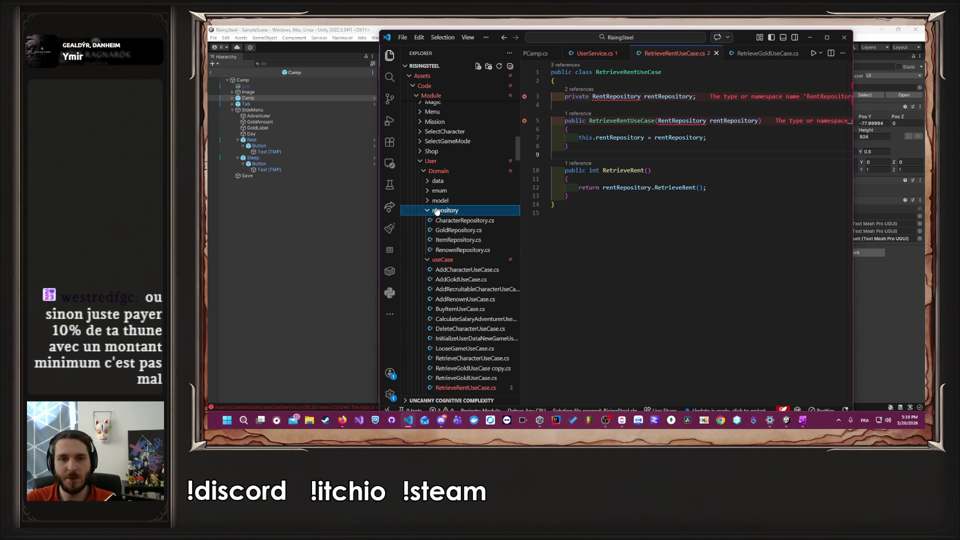
Step: Inspect CharacterRepository, then change RetrieveRentUseCase's field type to CharacterRepository and save
{"action": "left_click", "coordinate": [500, 220]}
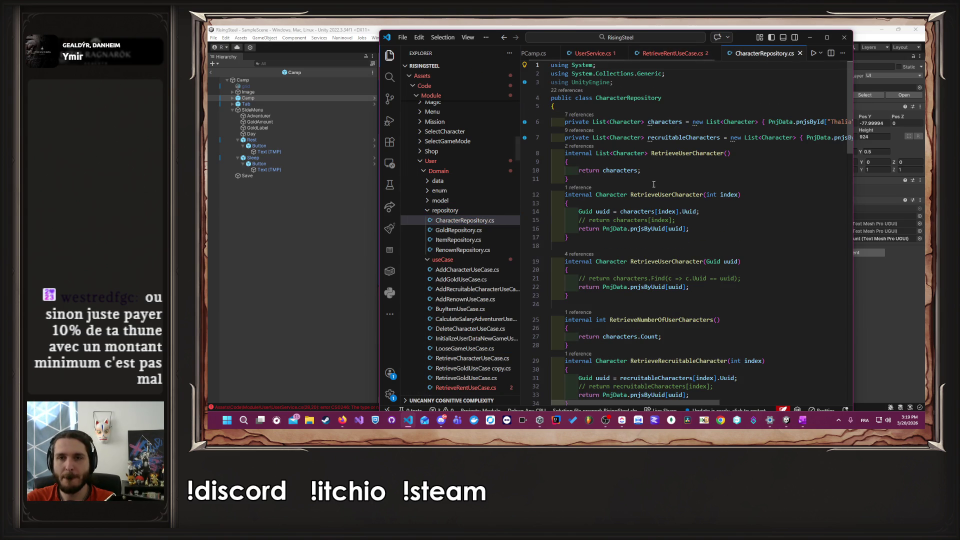
{"action": "left_click", "coordinate": [653, 122]}
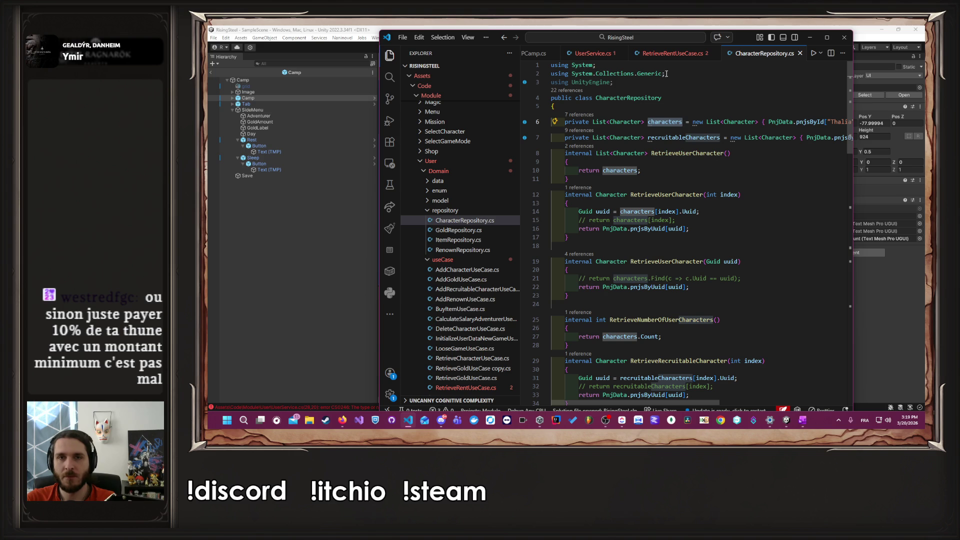
{"action": "left_click", "coordinate": [672, 53]}
{"action": "double_click", "coordinate": [606, 95]}
{"action": "type", "text": "Charac"}
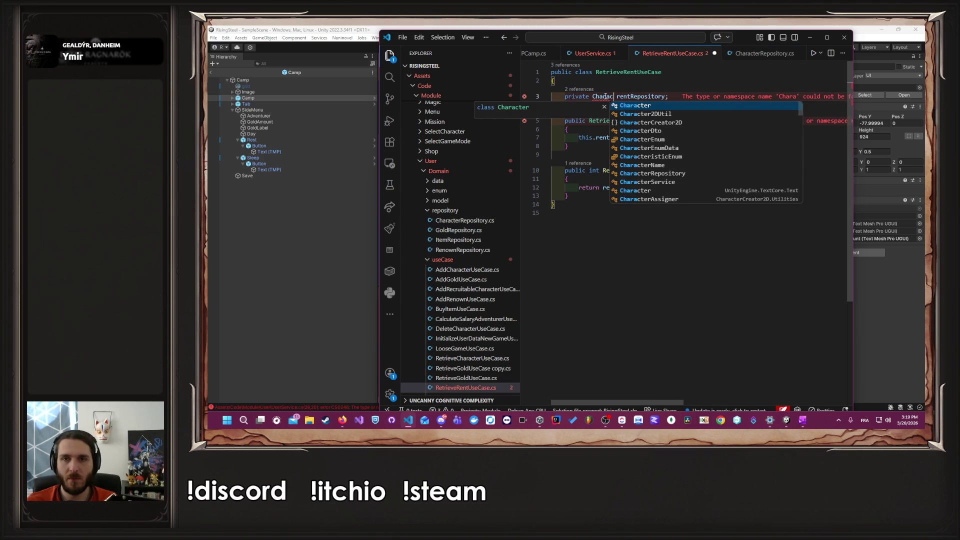
{"action": "type", "text": "terRep"}
{"action": "key", "text": "Tab"}
{"action": "key", "text": "ctrl+s"}
Step: Rename the field to characterRepository and update the constructor parameter and assignment to match
{"action": "key", "text": "ctrl+Right"}
{"action": "key", "text": "ctrl+BackSpace"}
{"action": "type", "text": "char"}
{"action": "key", "text": "Tab"}
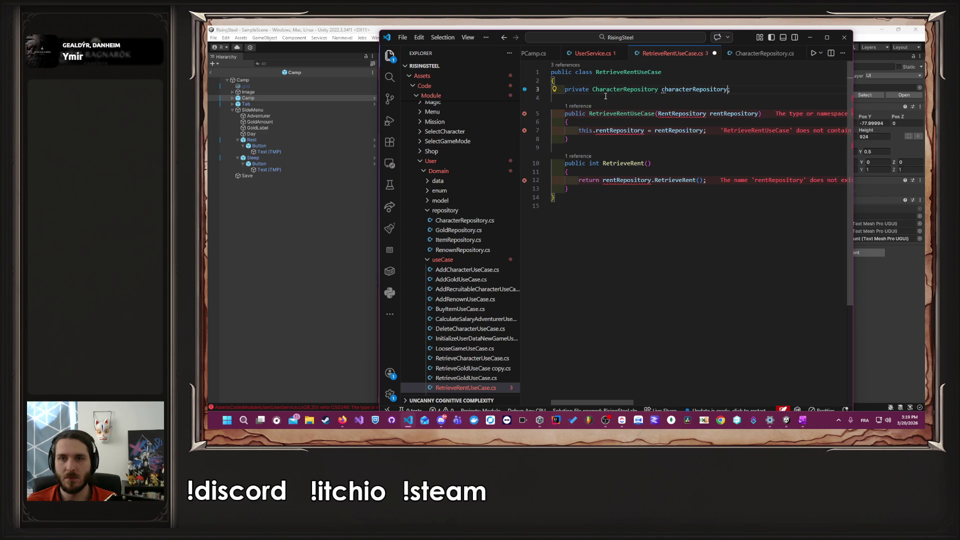
{"action": "key", "text": "Tab"}
{"action": "key", "text": "Tab"}
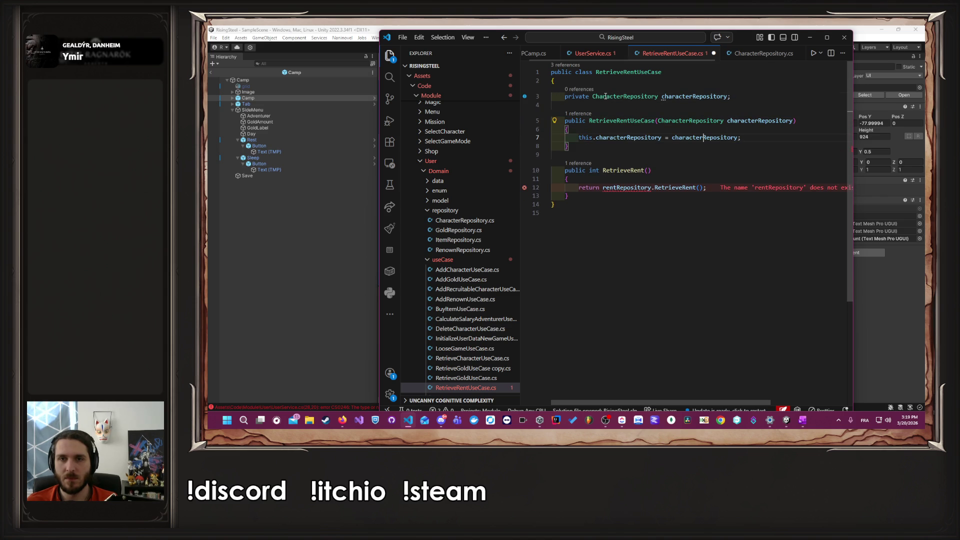
{"action": "key", "text": "Tab"}
{"action": "type", "text": "character"}
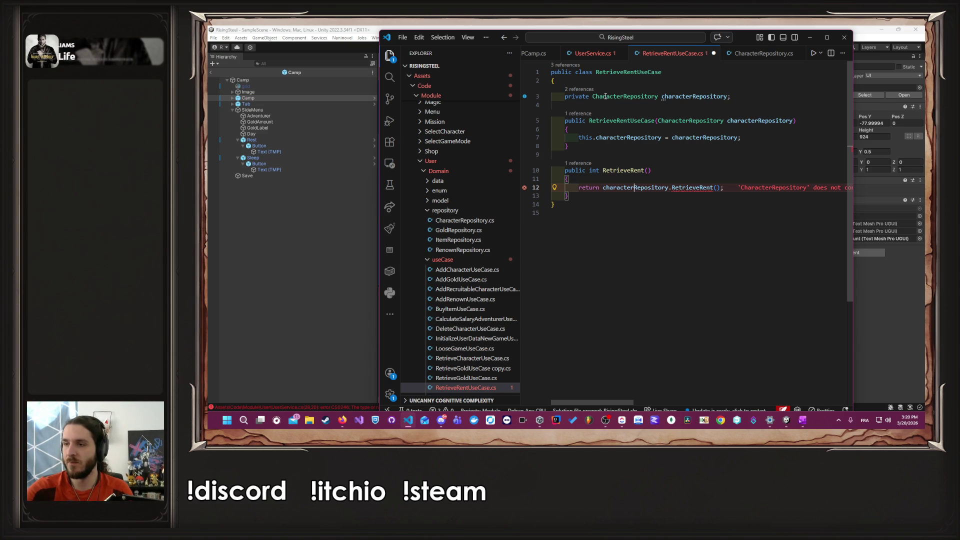
Step: Replace RetrieveRent's return expression with 0, leaving a blank line above it
{"action": "key", "text": "Return"}
{"action": "key", "text": "Up"}
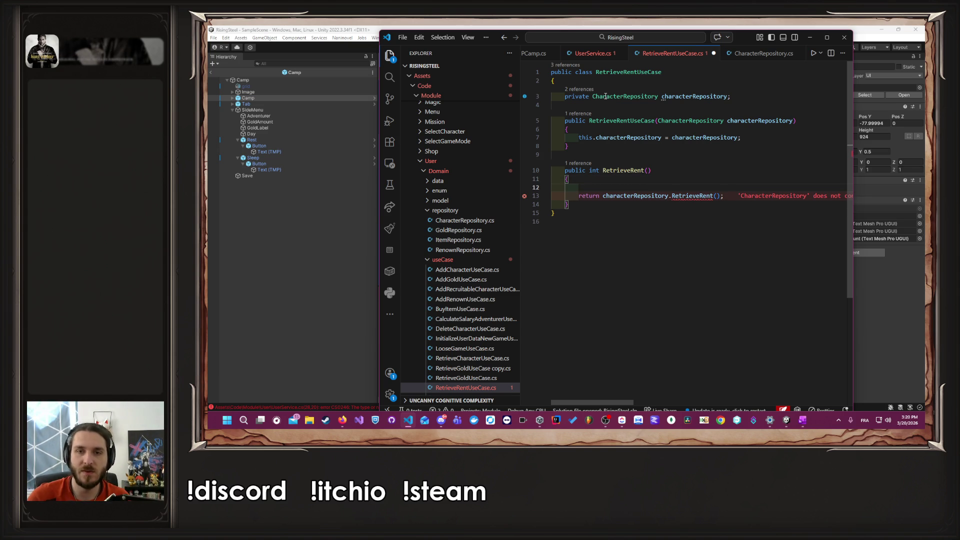
{"action": "key", "text": "Down"}
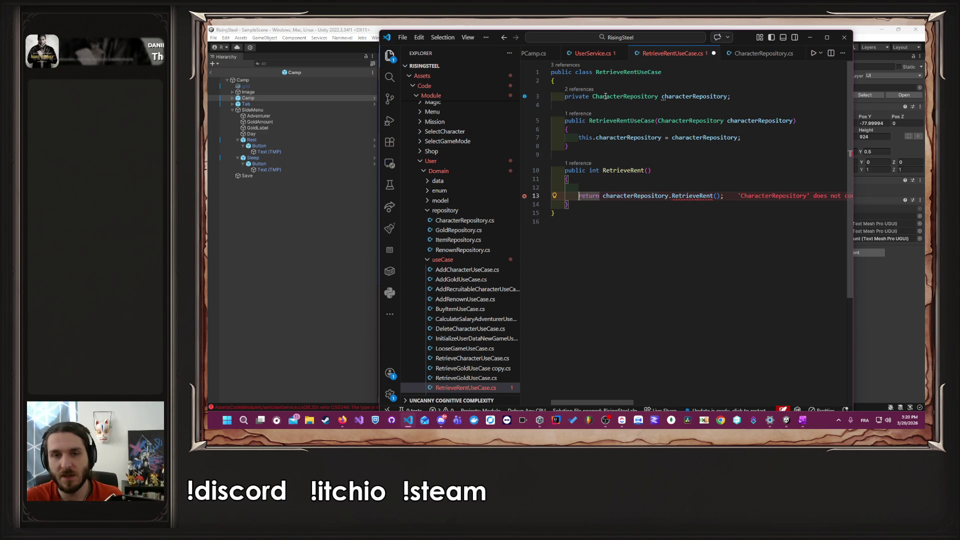
{"action": "key", "text": "Right"}
{"action": "key", "text": "ctrl+shift+Right"}
{"action": "key", "text": "shift+End"}
{"action": "key", "text": "shift+Down"}
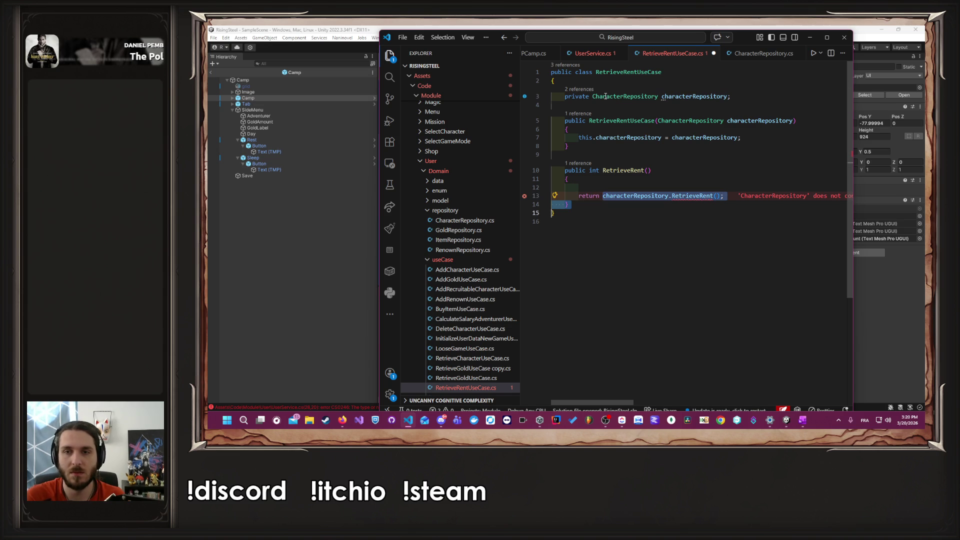
{"action": "type", "text": "0;"}
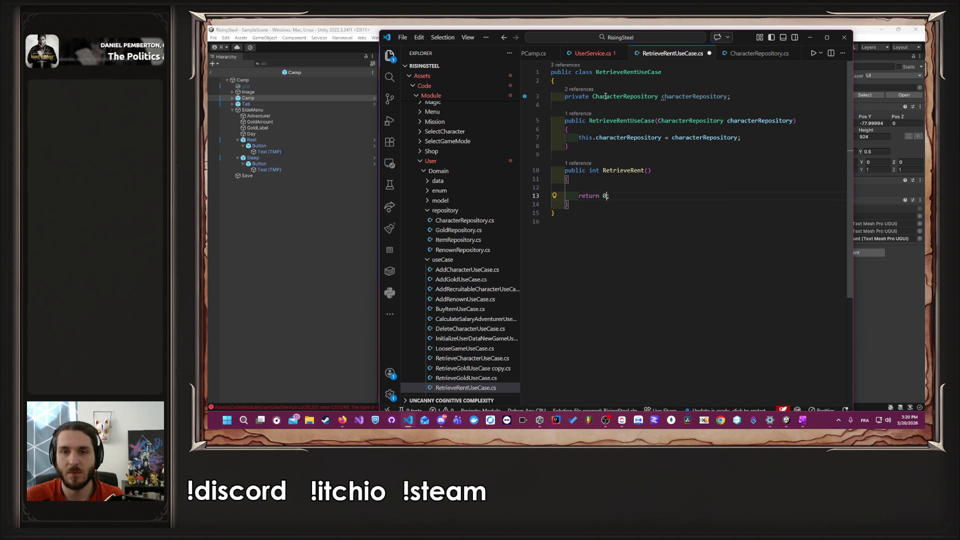
Step: Add a List<Character> characters line that retrieves the user's characters
{"action": "key", "text": "Up"}
{"action": "type", "text": "List"}
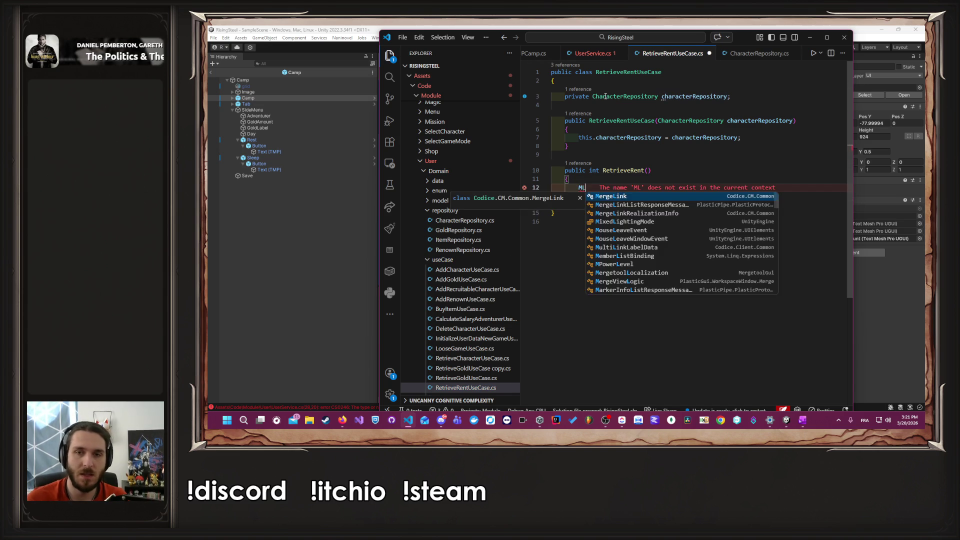
{"action": "key", "text": "Tab"}
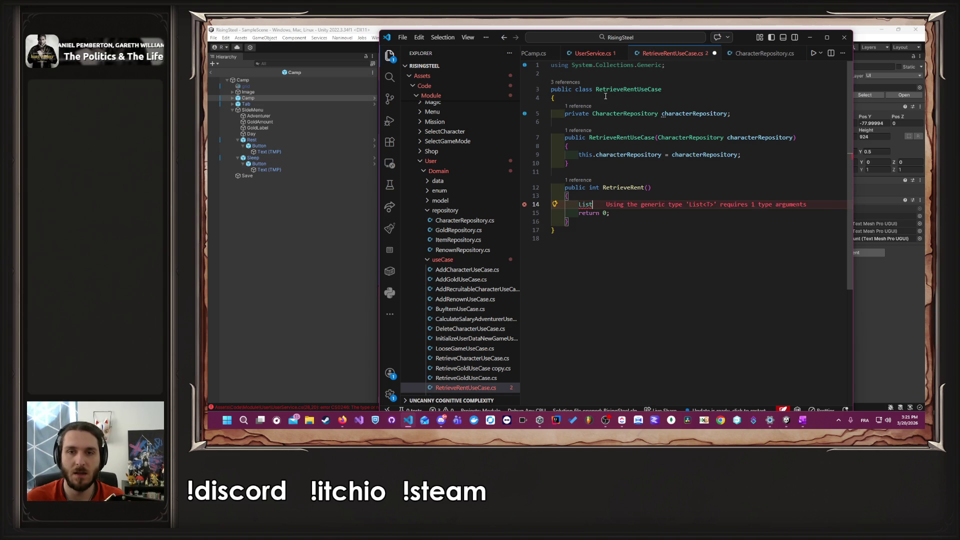
{"action": "key", "text": "Escape"}
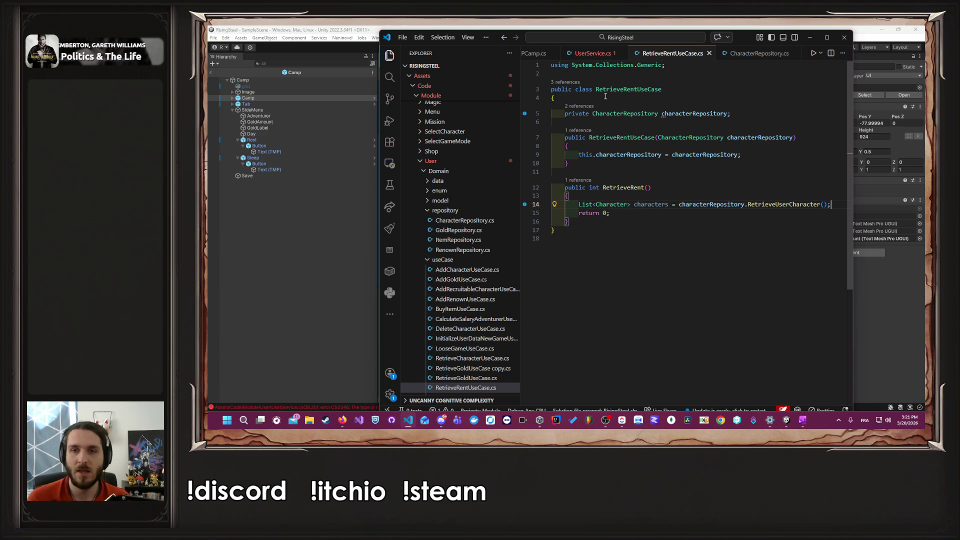
Step: Inspect the WeeklyEarnings property in the Character class definition
{"action": "left_click", "coordinate": [605, 206], "text": "ctrl"}
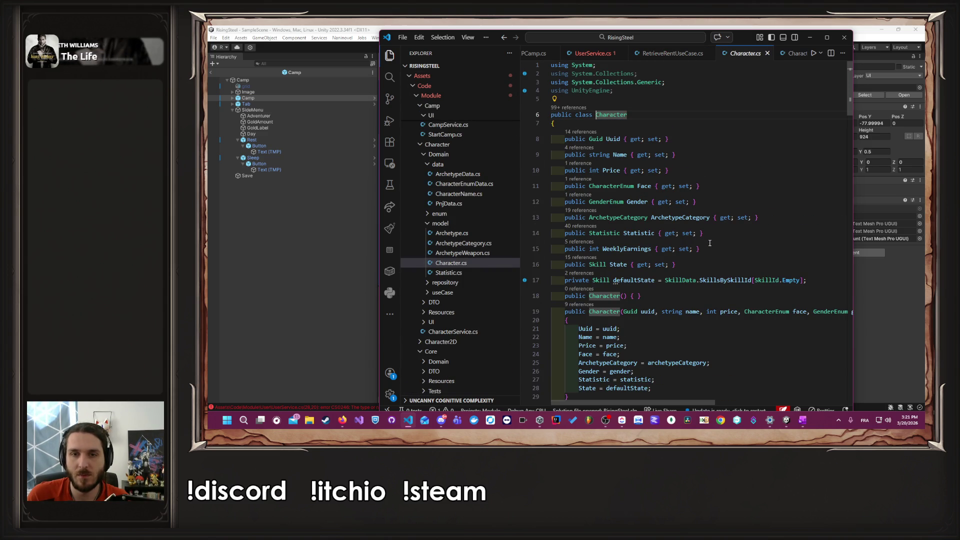
{"action": "scroll", "coordinate": [716, 244], "scroll_direction": "down", "scroll_amount": 1}
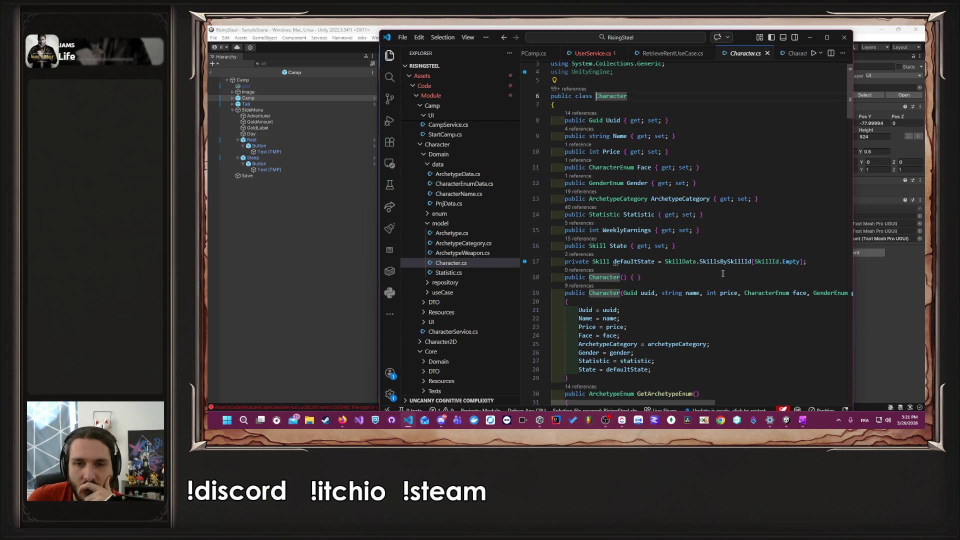
{"action": "double_click", "coordinate": [628, 229]}
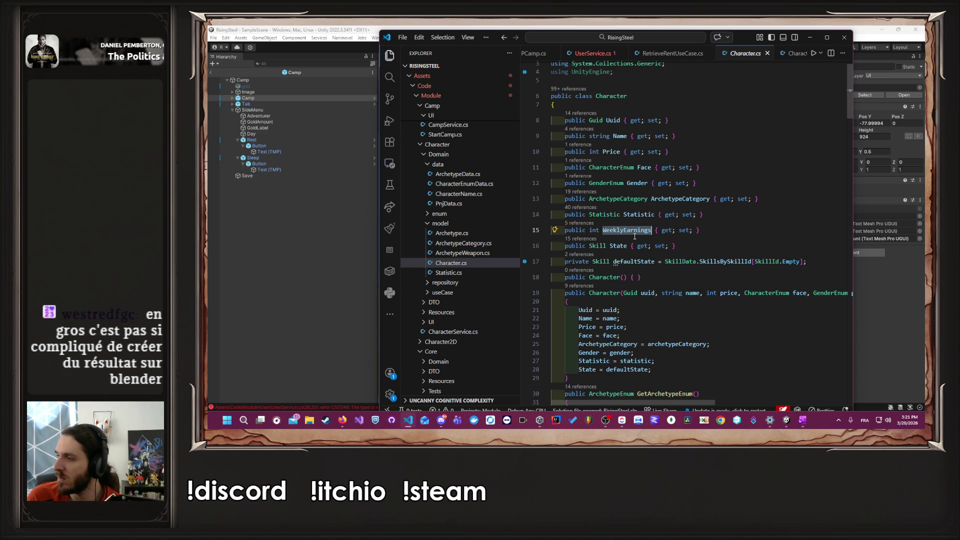
{"action": "key", "text": "ctrl+Tab"}
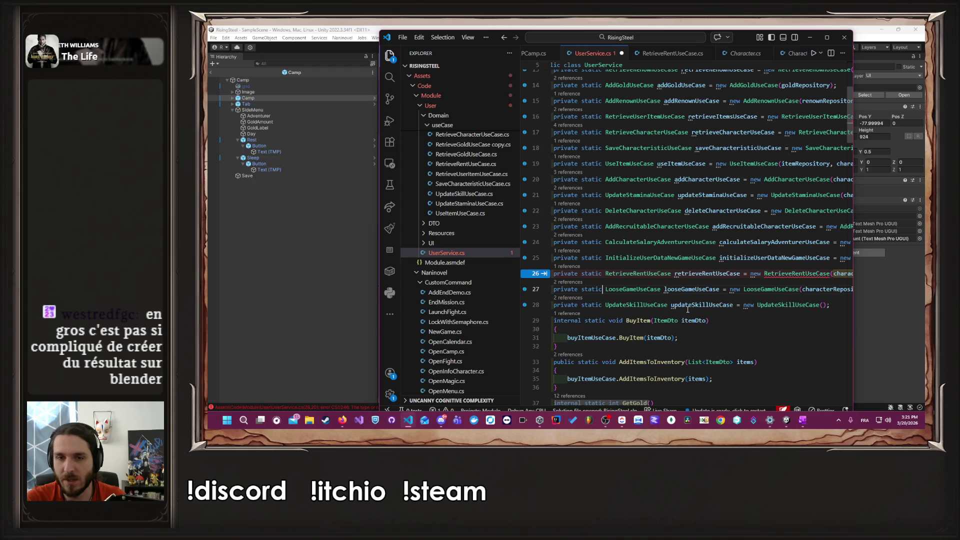
Step: Save UserService.cs and move the retrieveRentUseCase field line below looseGameUseCase
{"action": "key", "text": "ctrl+s"}
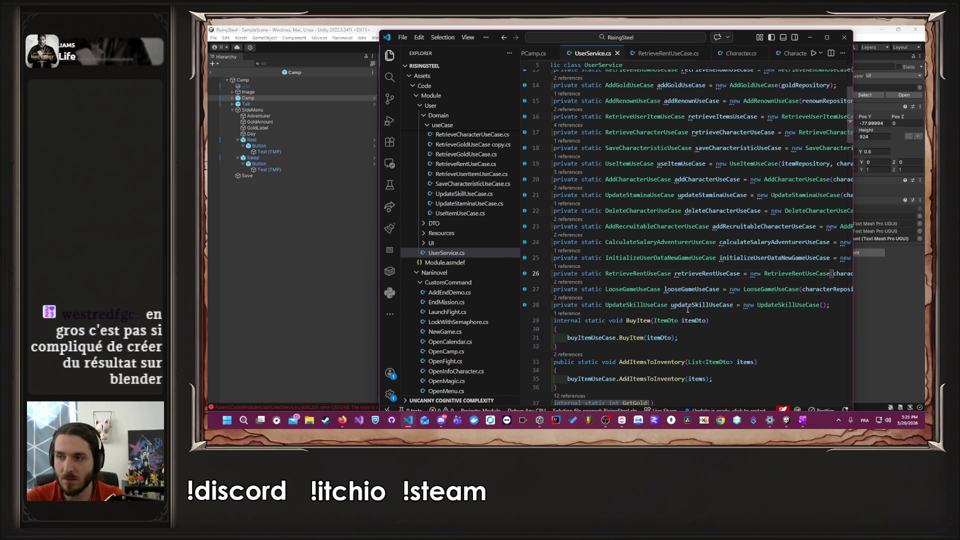
{"action": "key", "text": "ctrl+b"}
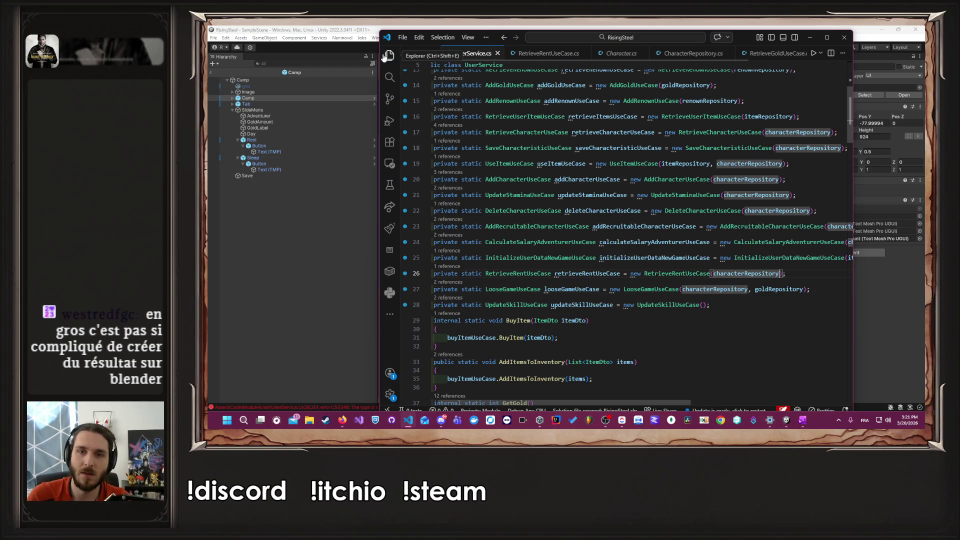
{"action": "scroll", "coordinate": [651, 281], "scroll_direction": "up", "scroll_amount": 2}
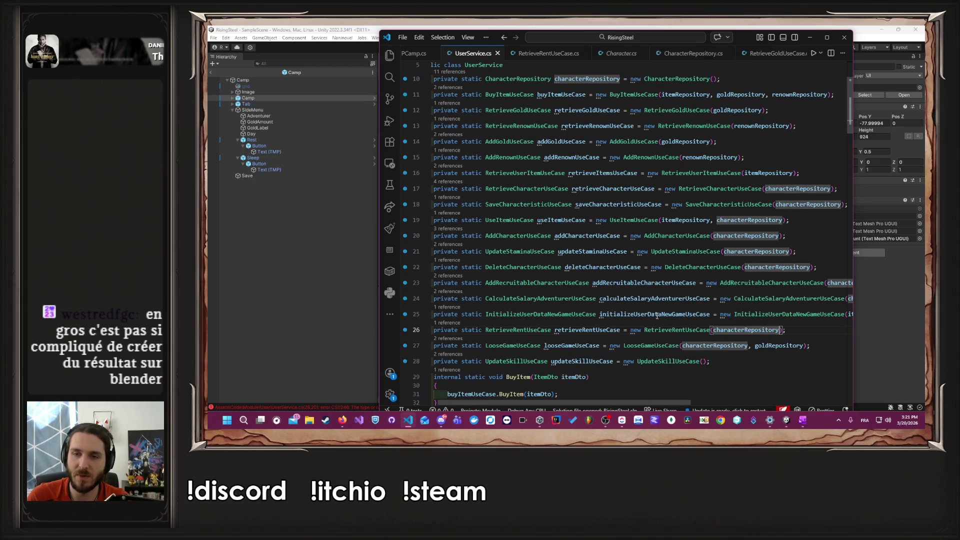
{"action": "left_click", "coordinate": [654, 400]}
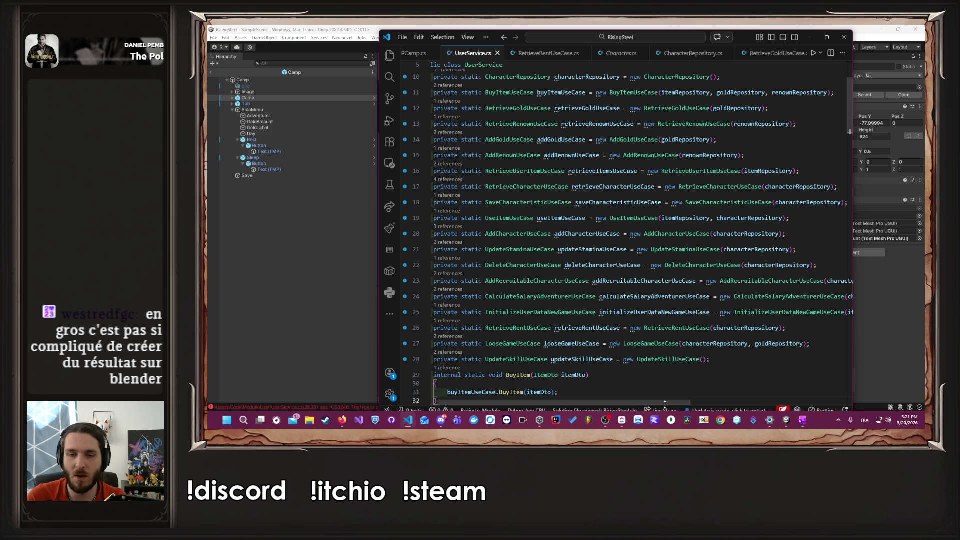
{"action": "scroll", "coordinate": [664, 403], "scroll_direction": "left", "scroll_amount": 1}
{"action": "left_click", "coordinate": [739, 328]}
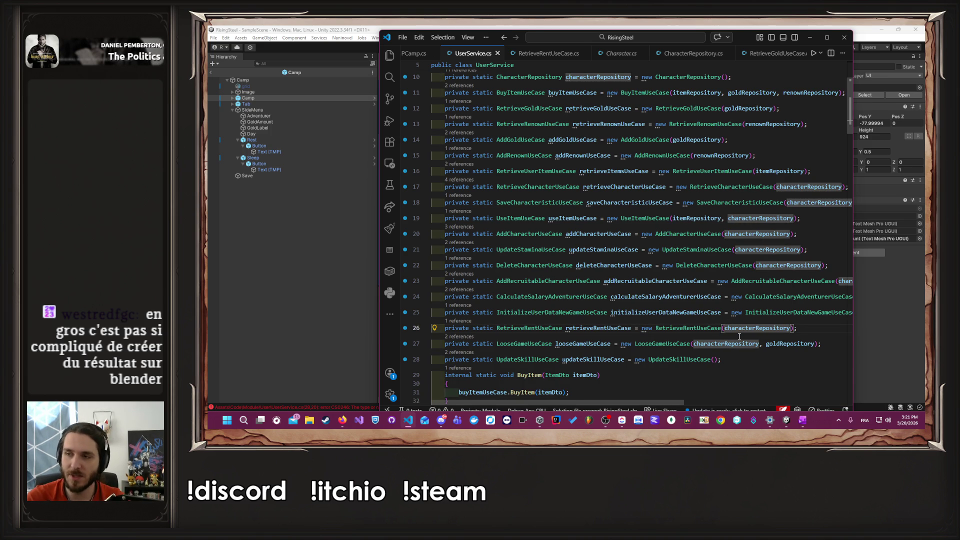
{"action": "key", "text": "alt+Down"}
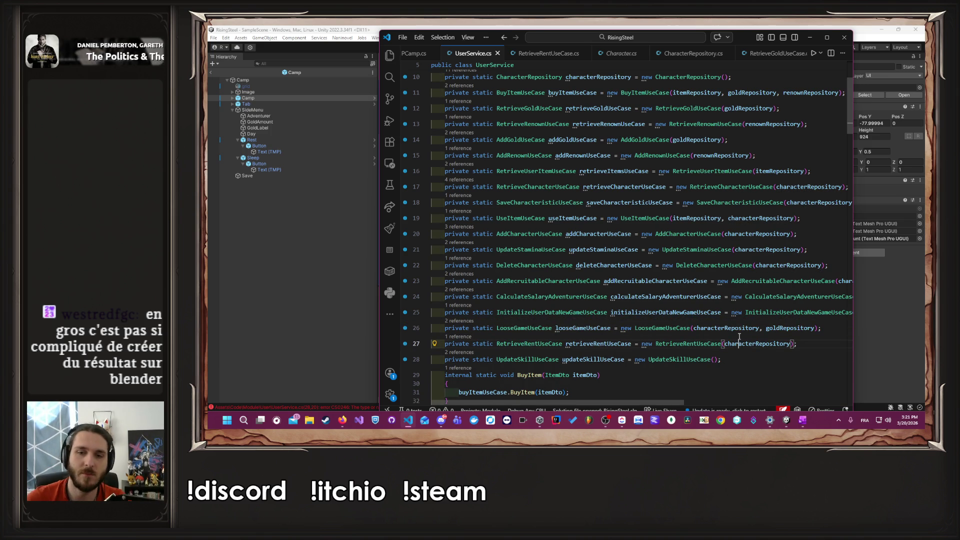
{"action": "left_click", "coordinate": [536, 53]}
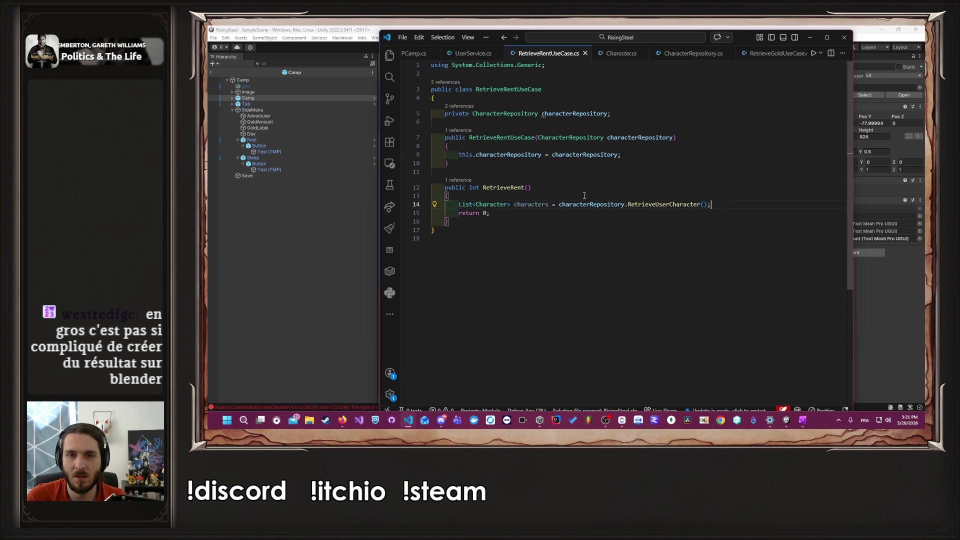
Step: Declare int rent = 0 after the characters list and return rent instead of 0
{"action": "double_click", "coordinate": [538, 205]}
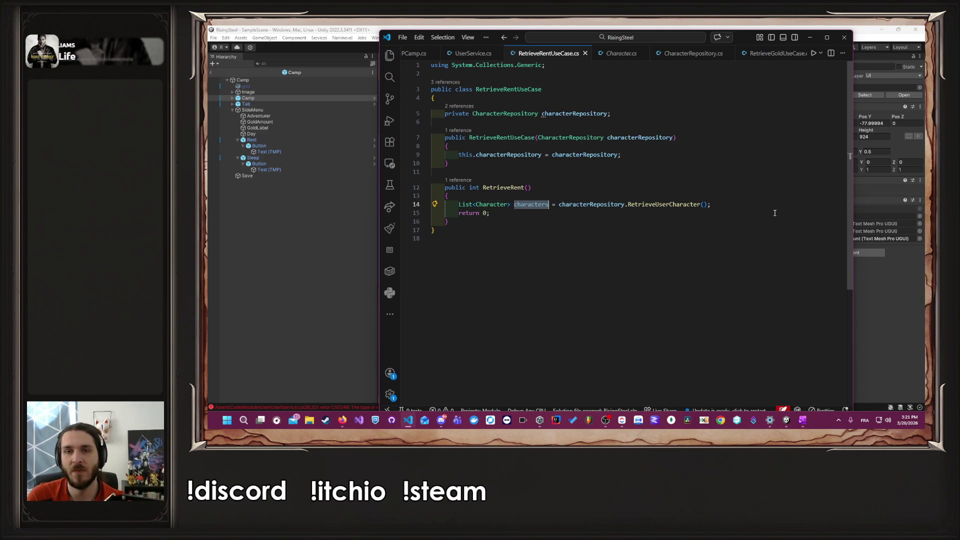
{"action": "left_click", "coordinate": [758, 206]}
{"action": "key", "text": "Return"}
{"action": "type", "text": "int rent"}
{"action": "key", "text": "Tab"}
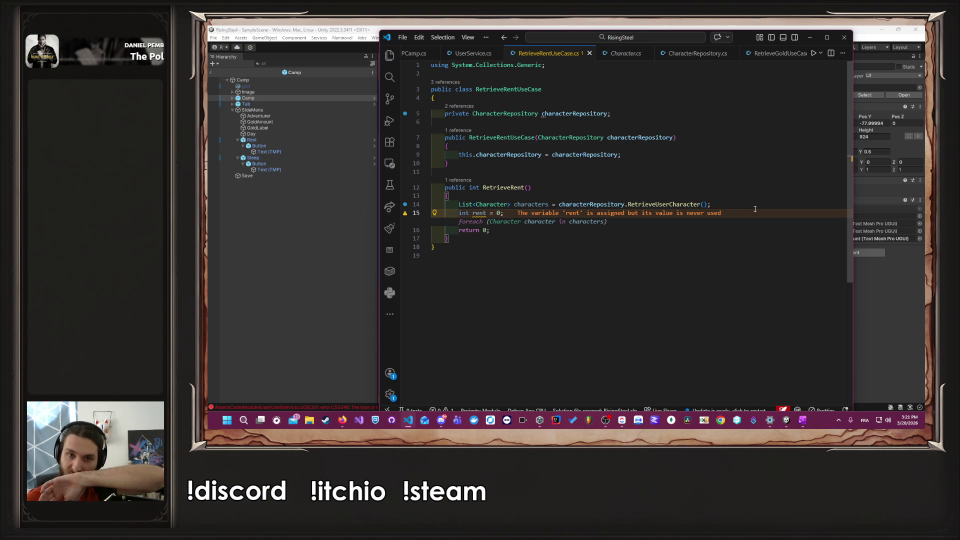
{"action": "key", "text": "Down"}
{"action": "key", "text": "BackSpace"}
{"action": "type", "text": "rent"}
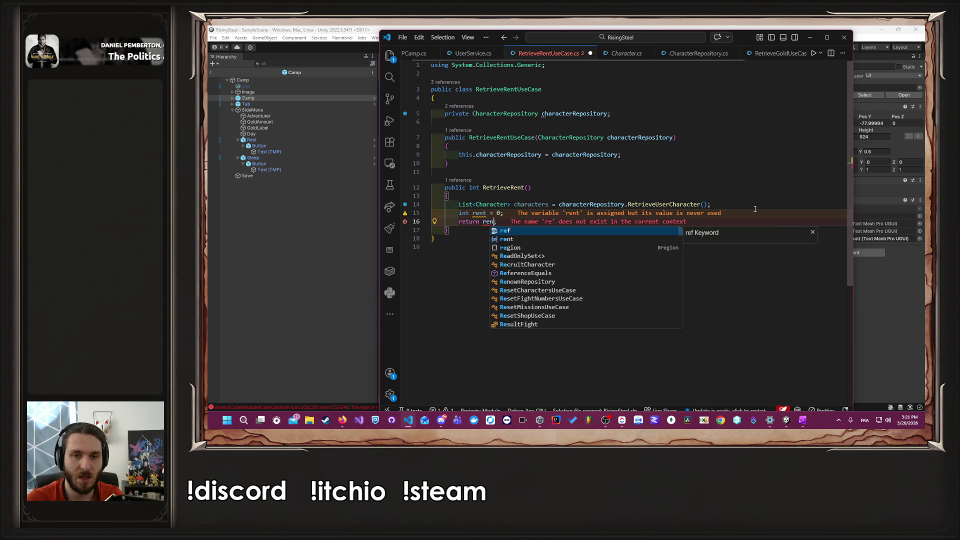
{"action": "key", "text": "BackSpace"}
{"action": "type", "text": "t"}
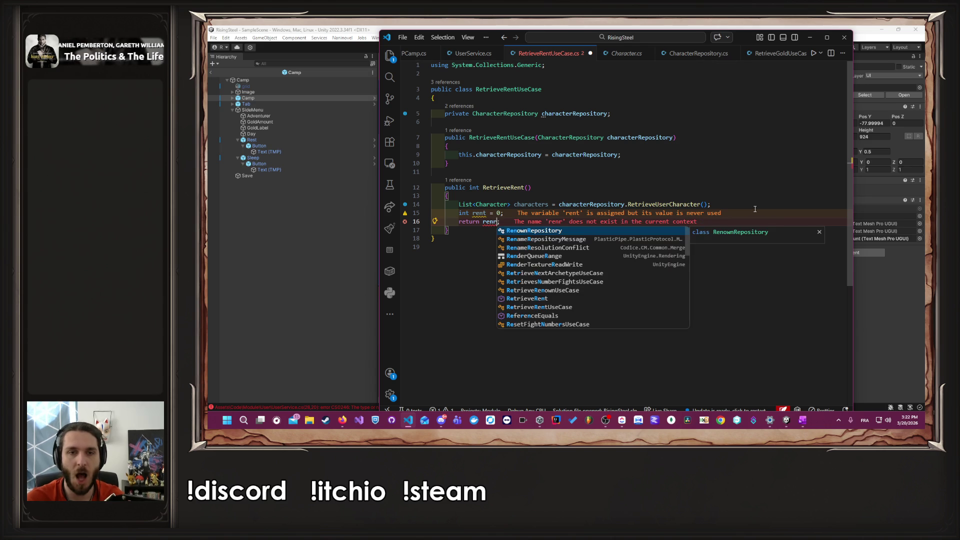
{"action": "key", "text": "Tab"}
{"action": "key", "text": "ctrl+z"}
{"action": "key", "text": "ctrl+z"}
Step: Add a foreach over characters that adds each character's WeeklyEarnings to rent
{"action": "key", "text": "Return"}
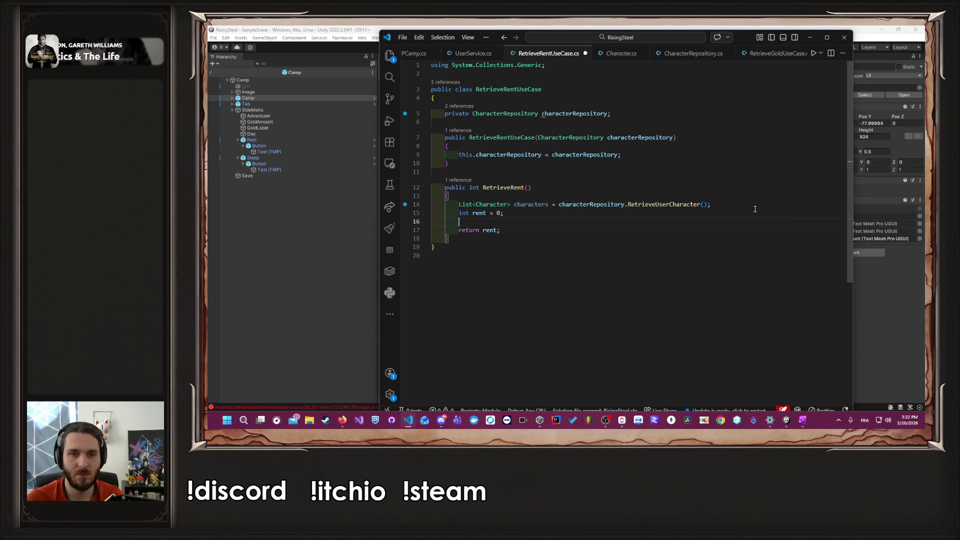
{"action": "type", "text": "foreach"}
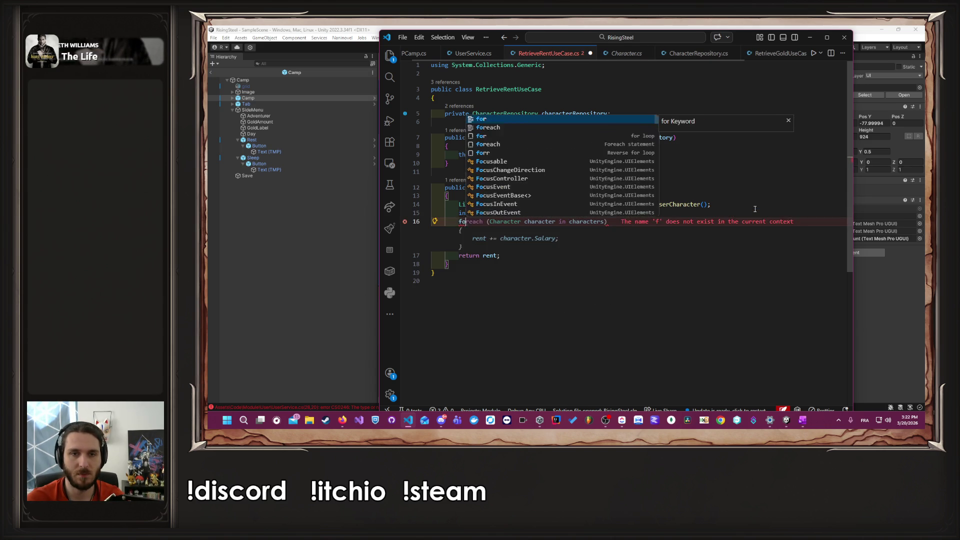
{"action": "key", "text": "Tab"}
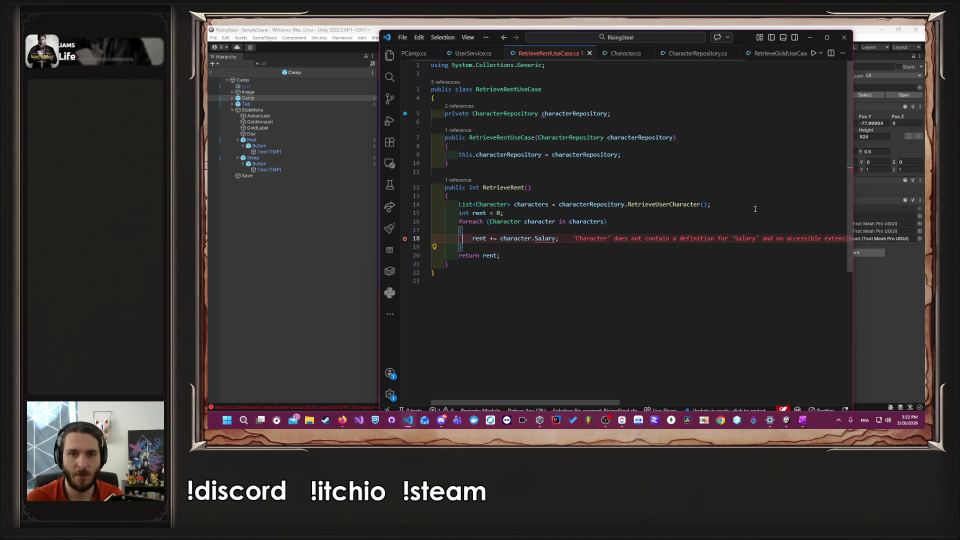
{"action": "key", "text": "ctrl+Right"}
{"action": "key", "text": "ctrl+Right"}
{"action": "key", "text": "ctrl+shift+Left"}
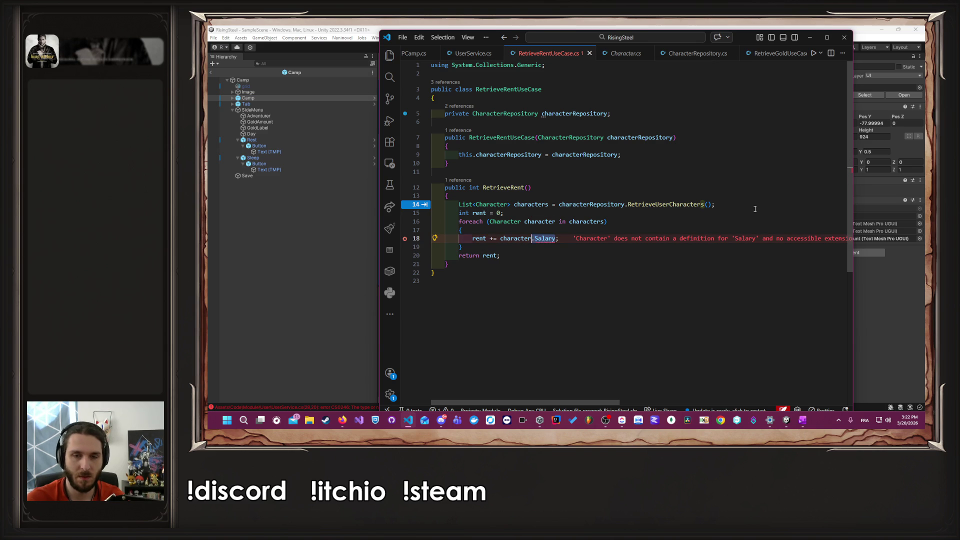
{"action": "key", "text": "BackSpace"}
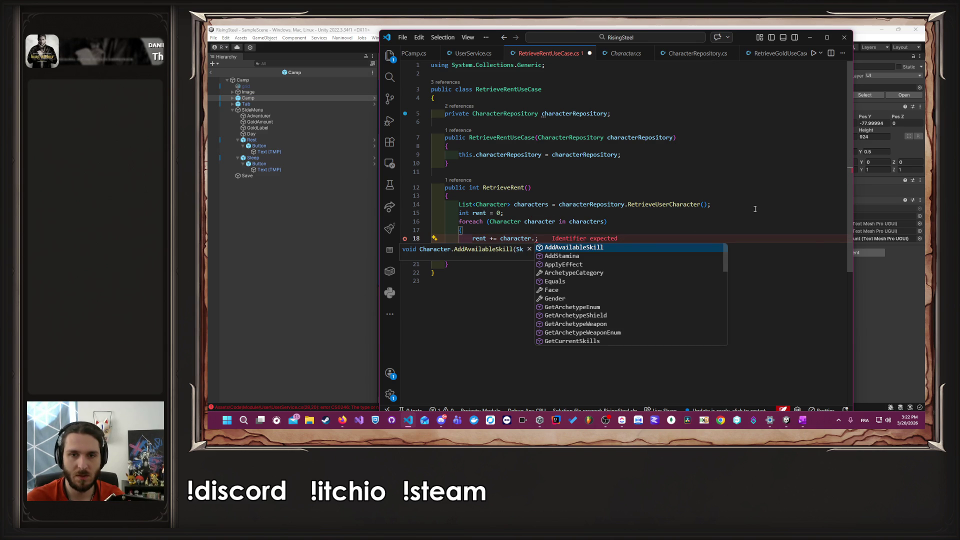
{"action": "type", "text": "W"}
{"action": "key", "text": "Tab"}
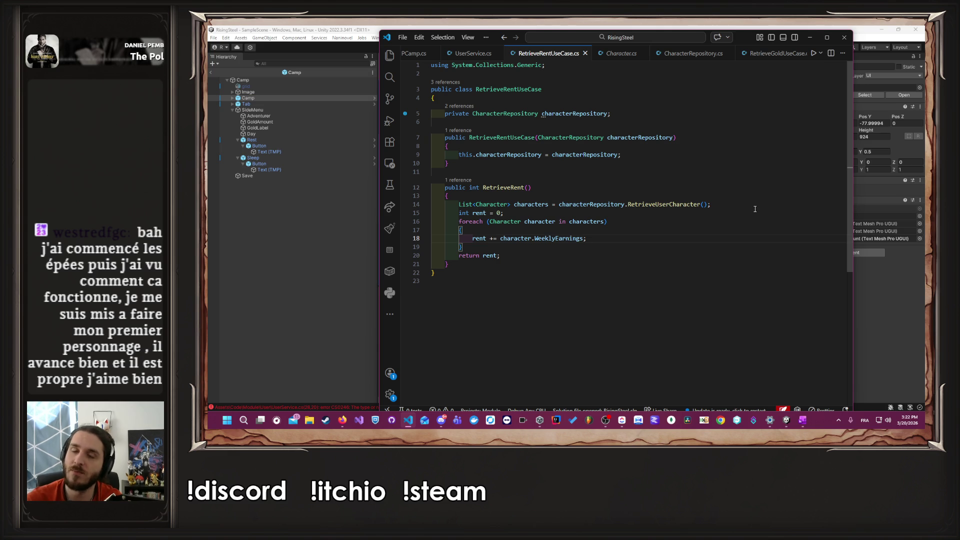
Step: Start an int rentByCharacter declaration on a new line below the rent declaration
{"action": "left_click", "coordinate": [755, 209]}
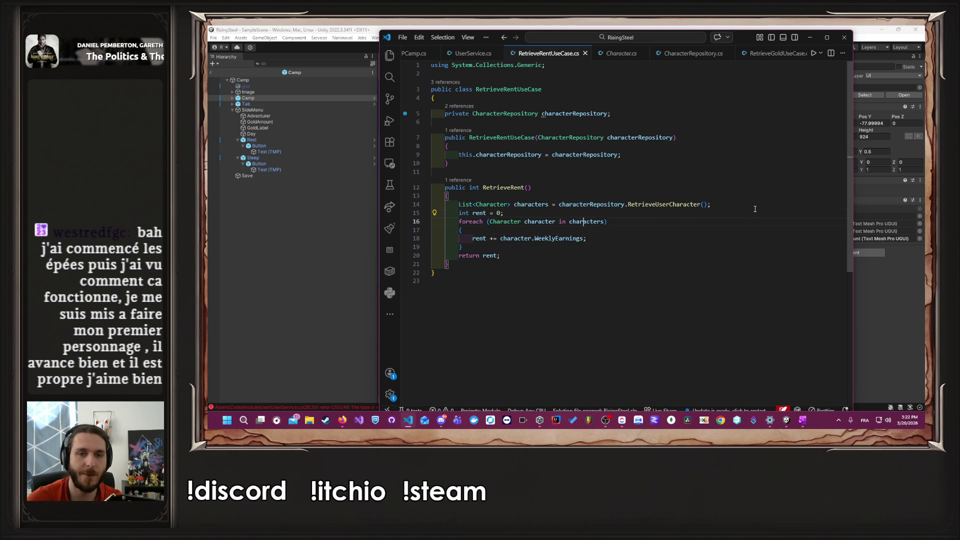
{"action": "key", "text": "Down"}
{"action": "key", "text": "Down"}
{"action": "key", "text": "Return"}
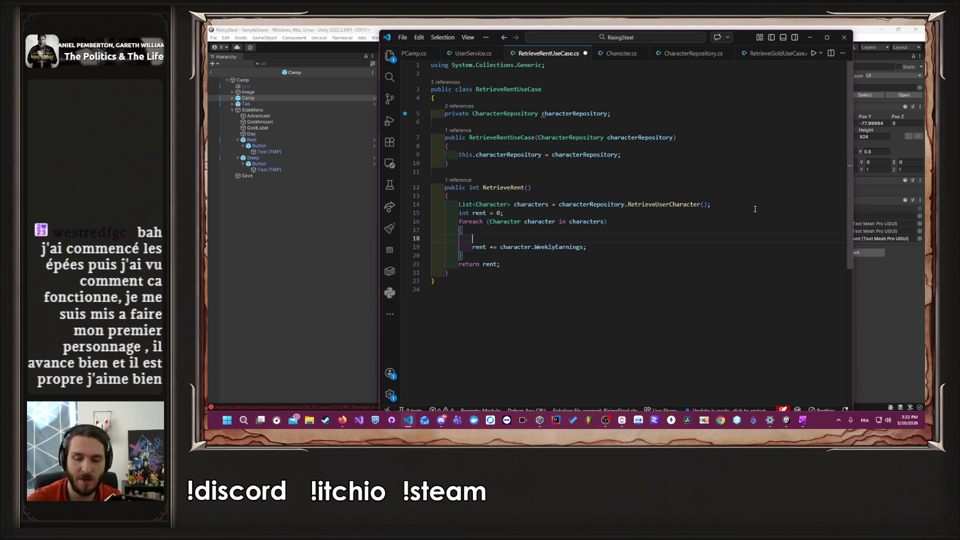
{"action": "key", "text": "ctrl+z"}
{"action": "key", "text": "Up"}
{"action": "key", "text": "Up"}
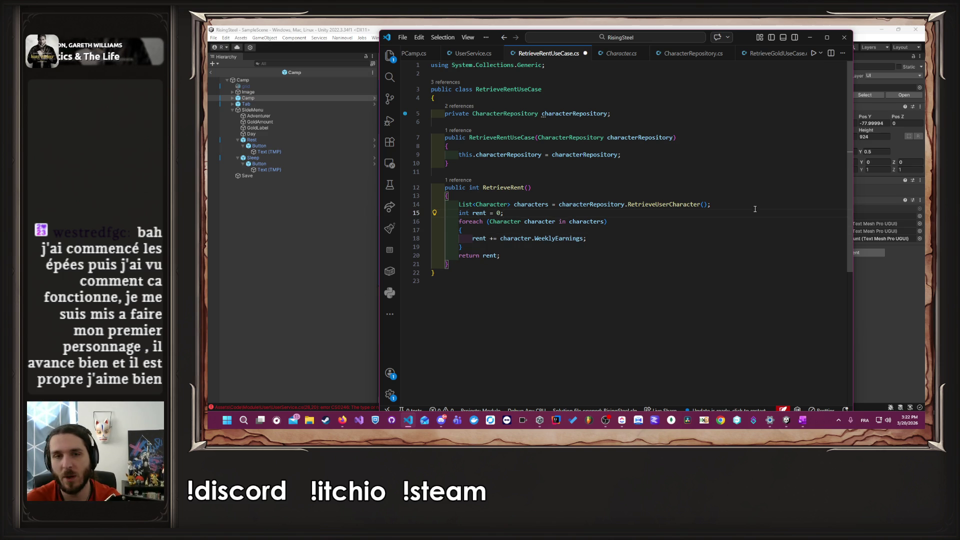
{"action": "key", "text": "End"}
{"action": "key", "text": "Return"}
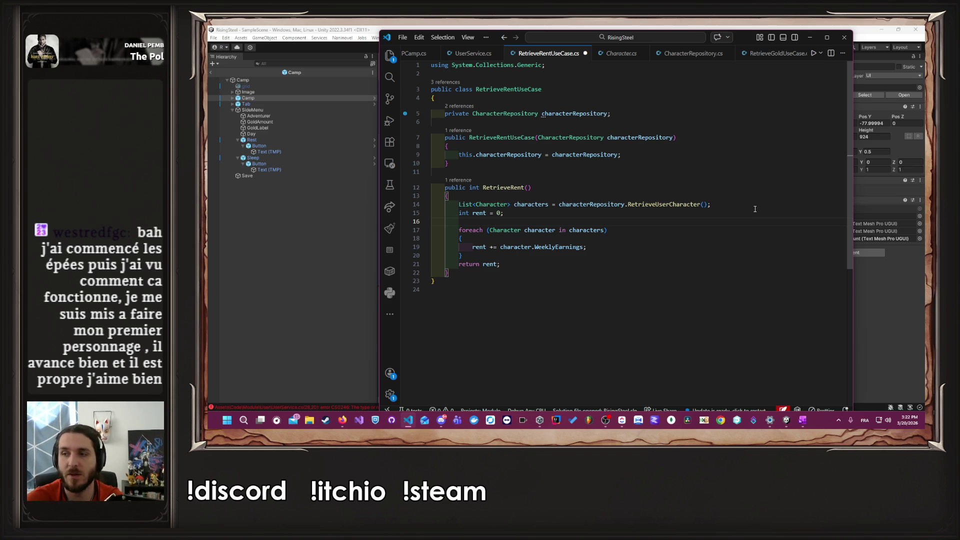
{"action": "type", "text": "int "}
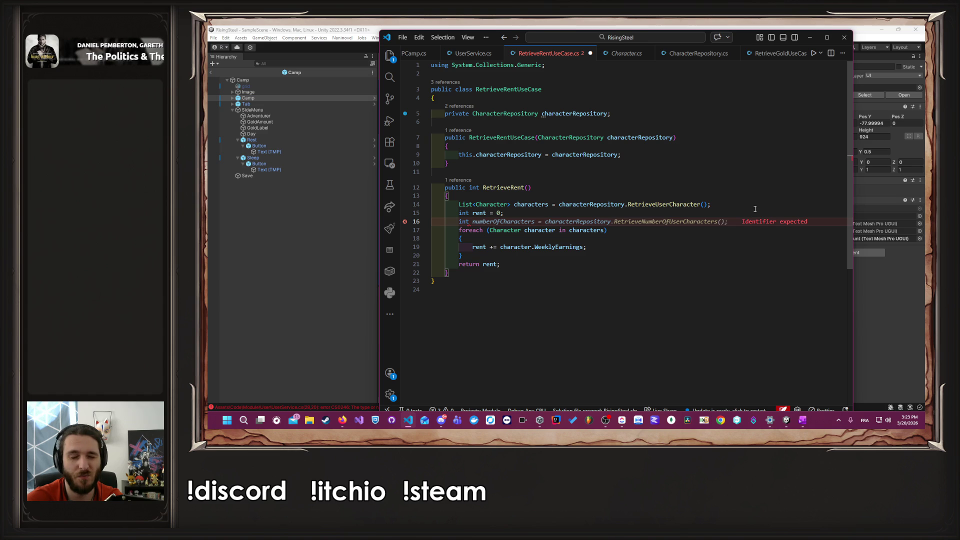
{"action": "type", "text": "rentByCharacter;"}
Step: Set rentByCharacter to the character's WeeklyEarnings inside the loop and save
{"action": "key", "text": "Down"}
{"action": "key", "text": "Down"}
{"action": "key", "text": "Return"}
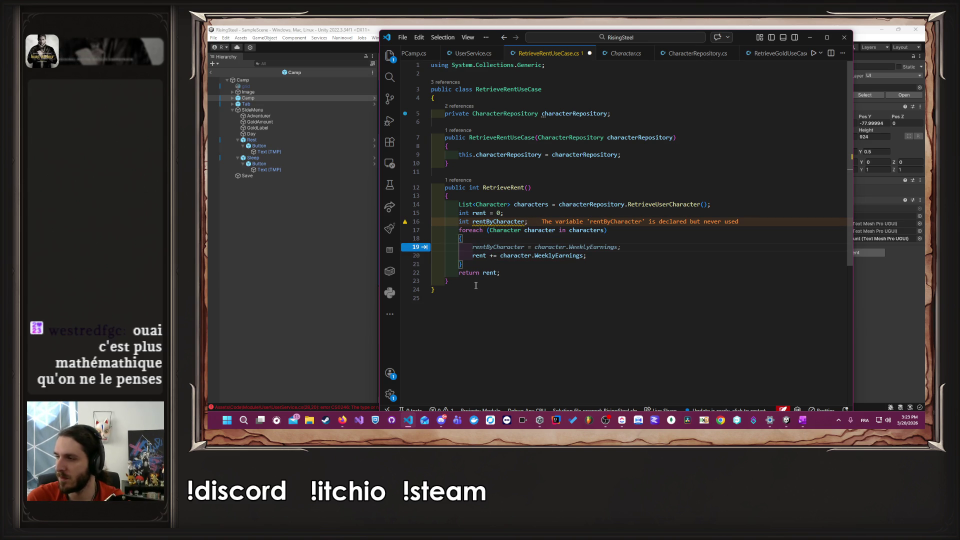
{"action": "key", "text": "Tab"}
{"action": "key", "text": "ctrl+s"}
Step: Try a conditional on the WeeklyEarnings line, discard it, and accept rent += rentByCharacter
{"action": "key", "text": "ctrl+Left"}
{"action": "key", "text": "ctrl+Left"}
{"action": "key", "text": "ctrl+Left"}
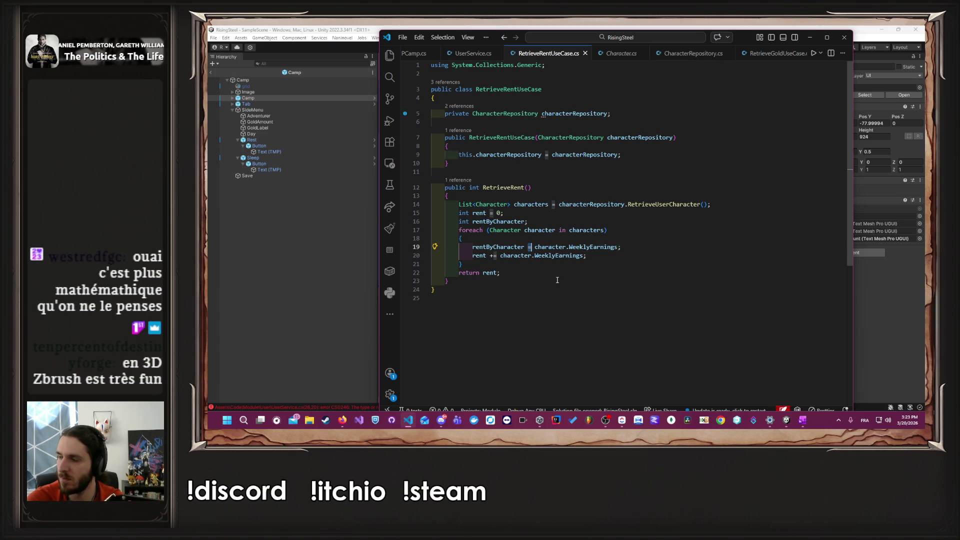
{"action": "key", "text": "Left"}
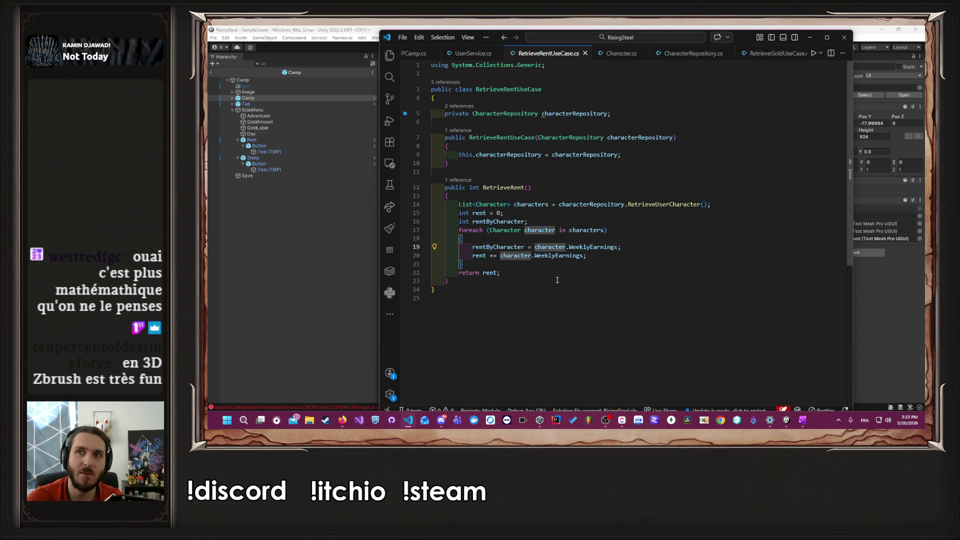
{"action": "key", "text": "Left"}
{"action": "key", "text": "Left"}
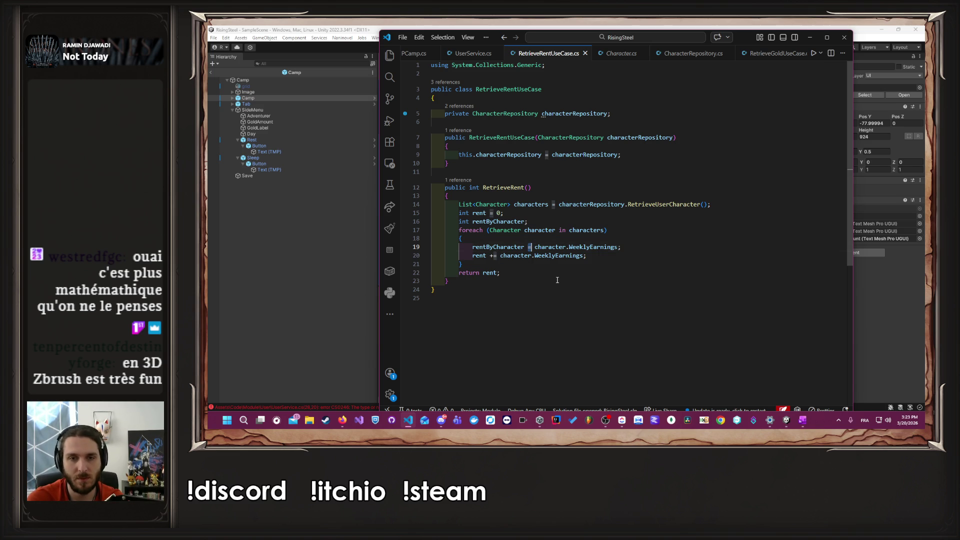
{"action": "key", "text": "End"}
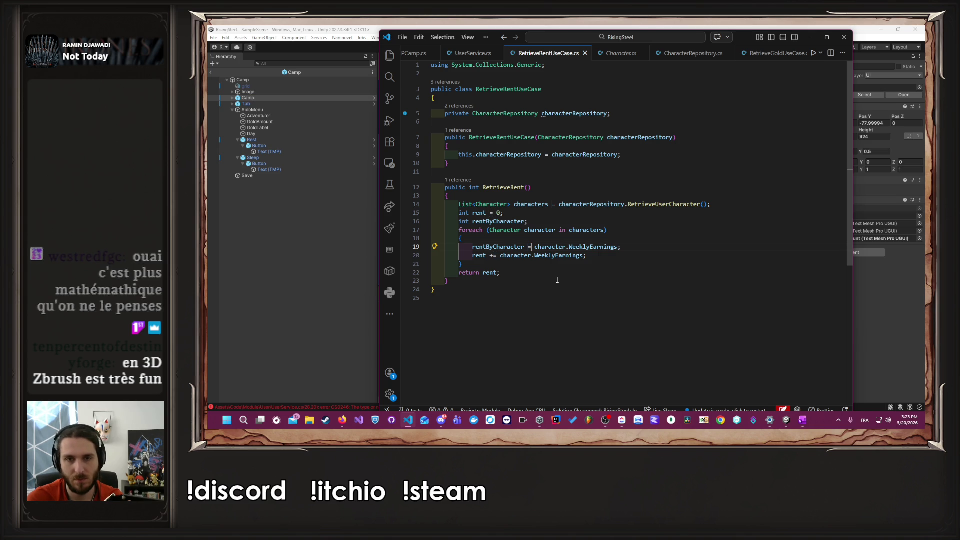
{"action": "key", "text": "ctrl+Right"}
{"action": "key", "text": "ctrl+Right"}
{"action": "key", "text": "ctrl+Right"}
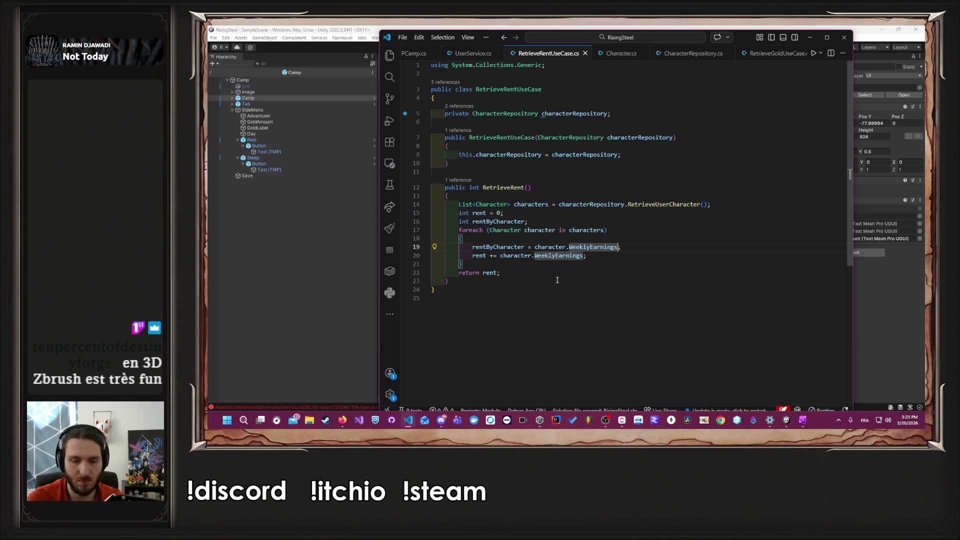
{"action": "type", "text": ">"}
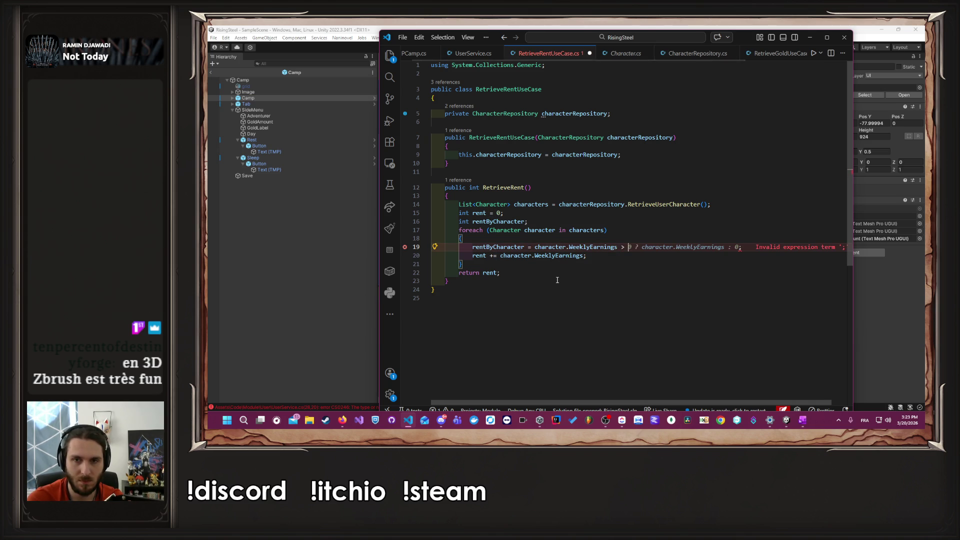
{"action": "key", "text": "BackSpace"}
{"action": "type", "text": "< 50"}
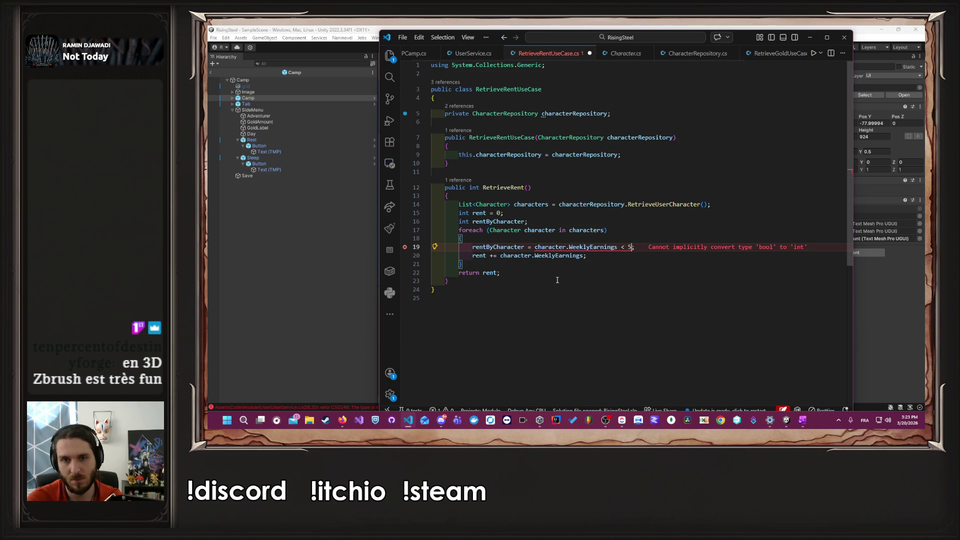
{"action": "type", "text": " ? "}
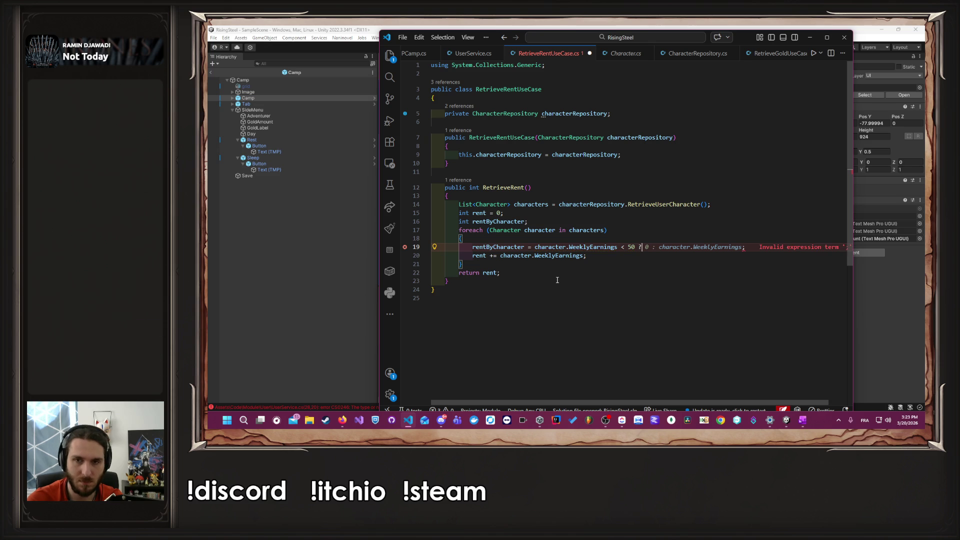
{"action": "type", "text": "50"}
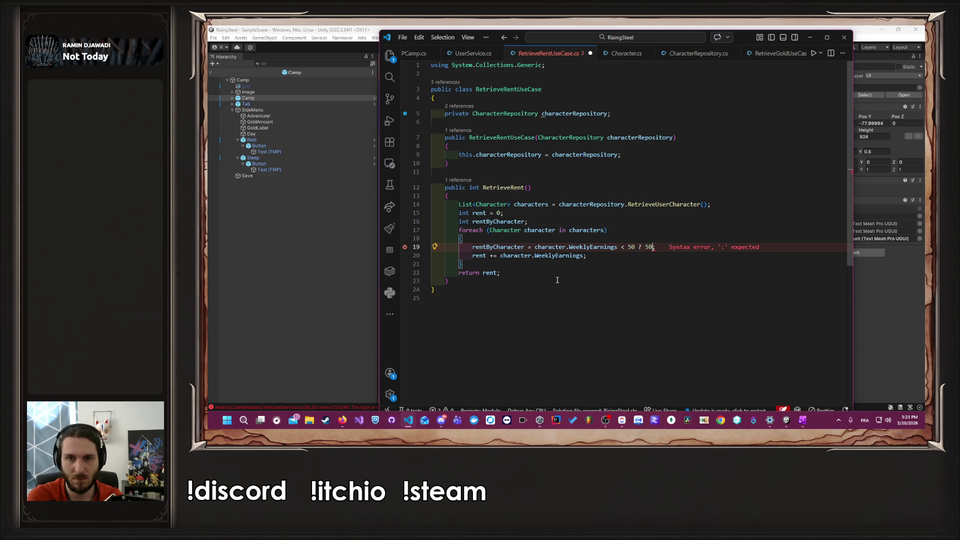
{"action": "key", "text": "BackSpace"}
{"action": "key", "text": "BackSpace"}
{"action": "key", "text": "BackSpace"}
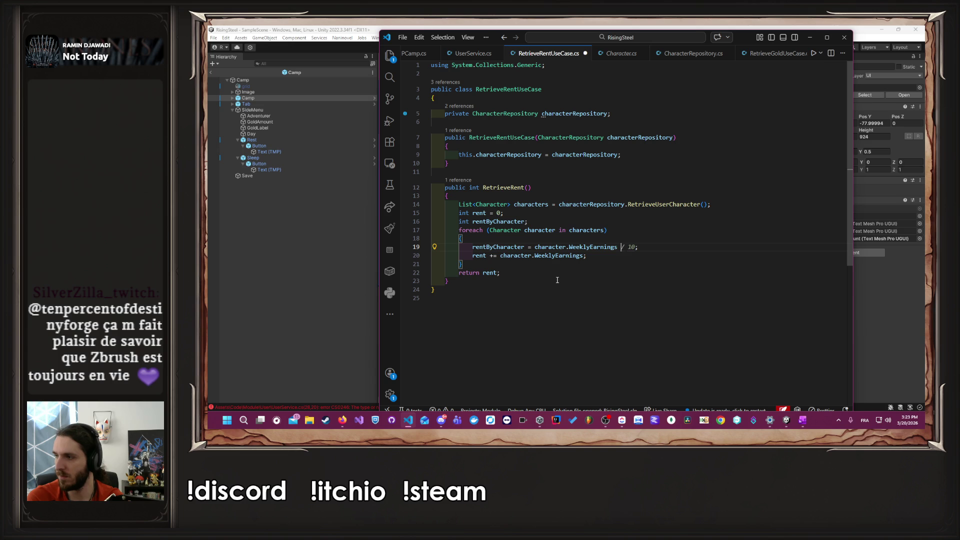
{"action": "key", "text": "Up"}
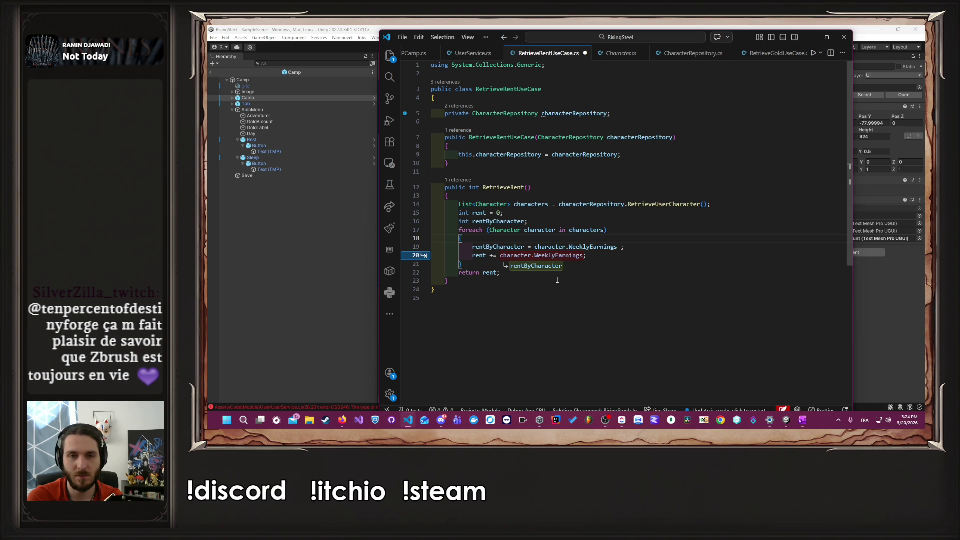
{"action": "key", "text": "Tab"}
{"action": "key", "text": "Up"}
{"action": "key", "text": "ctrl+s"}
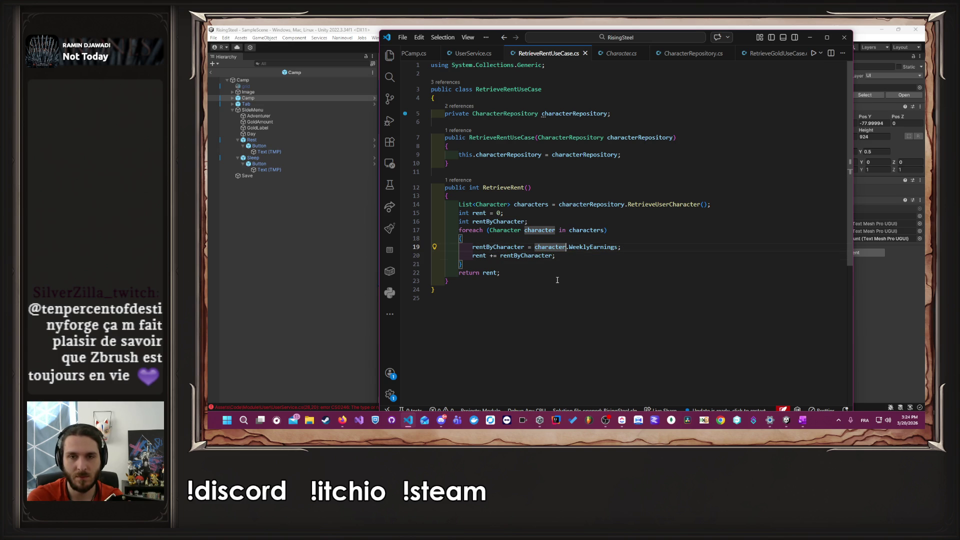
Step: Declare int percent below rentByCharacter and begin a percent assignment inside the loop
{"action": "key", "text": "Home"}
{"action": "key", "text": "Return"}
{"action": "key", "text": "Up"}
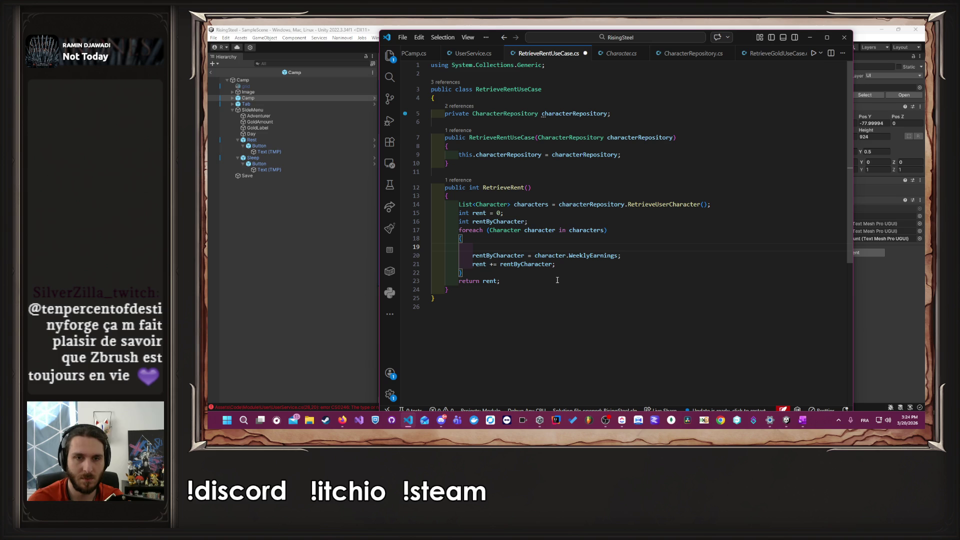
{"action": "key", "text": "Up"}
{"action": "key", "text": "Up"}
{"action": "key", "text": "Up"}
{"action": "key", "text": "Return"}
{"action": "type", "text": "int percent;"}
{"action": "key", "text": "ctrl+s"}
{"action": "key", "text": "Down"}
{"action": "key", "text": "Down"}
{"action": "key", "text": "Down"}
{"action": "key", "text": "Tab"}
{"action": "type", "text": "percent ="}
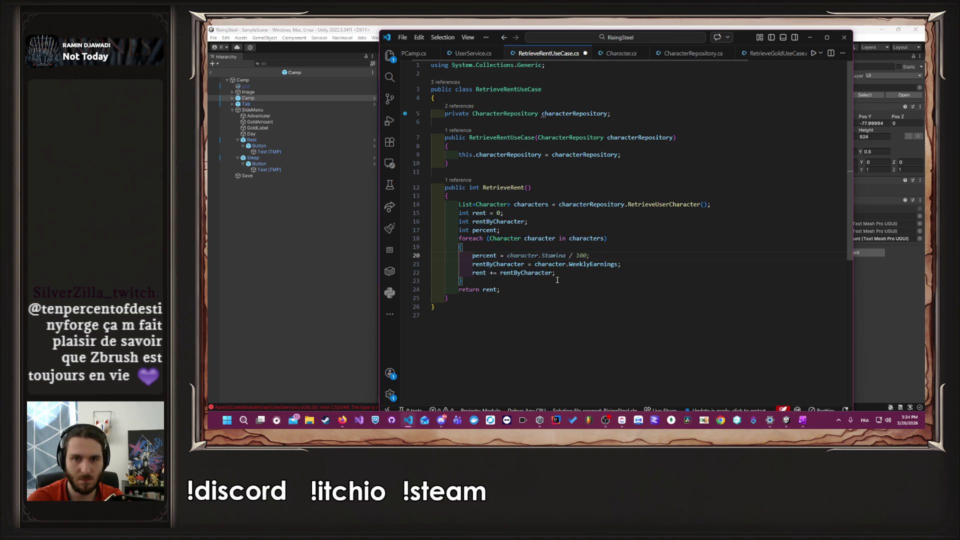
Step: Copy character.WeeklyEarnings from line 21 into the percent assignment on line 20
{"action": "key", "text": "Down"}
{"action": "key", "text": "ctrl+Right"}
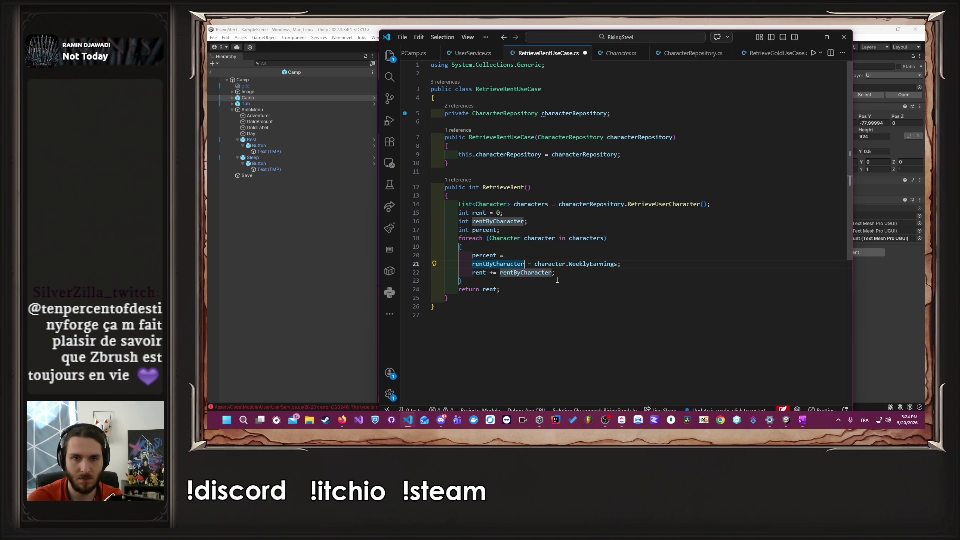
{"action": "key", "text": "ctrl+Right"}
{"action": "key", "text": "ctrl+shift+Right"}
{"action": "key", "text": "ctrl+shift+Right"}
{"action": "key", "text": "ctrl+c"}
{"action": "key", "text": "Up"}
{"action": "key", "text": "ctrl+v"}
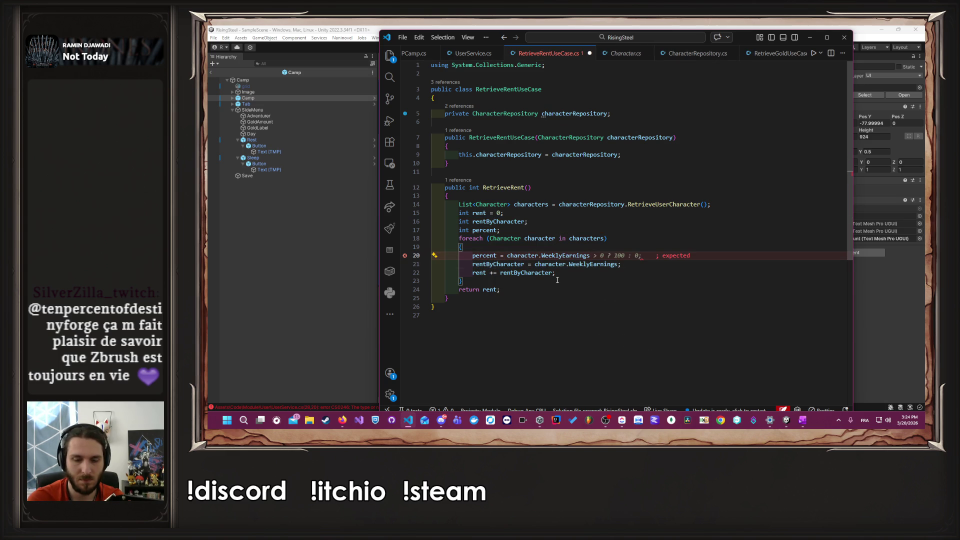
Step: Cast the earnings to float and divide by 10: (float)character.WeeklyEarnings / 10
{"action": "key", "text": "ctrl+Left"}
{"action": "key", "text": "ctrl+Left"}
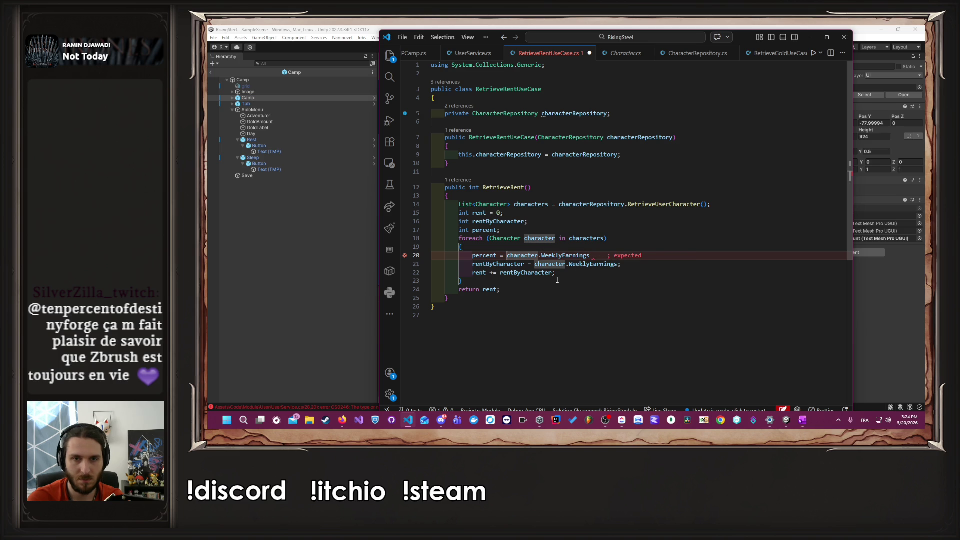
{"action": "type", "text": "("}
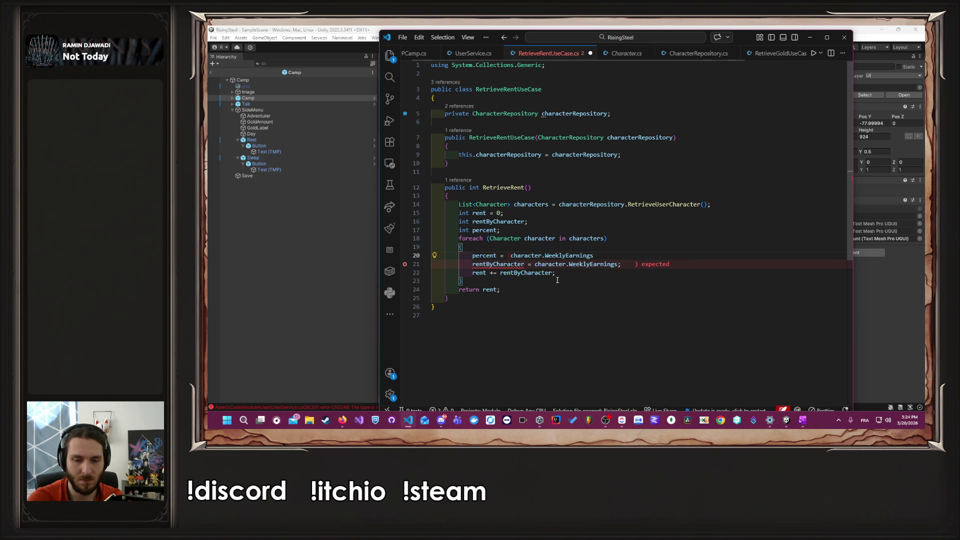
{"action": "type", "text": "float)"}
{"action": "key", "text": "ctrl+Right"}
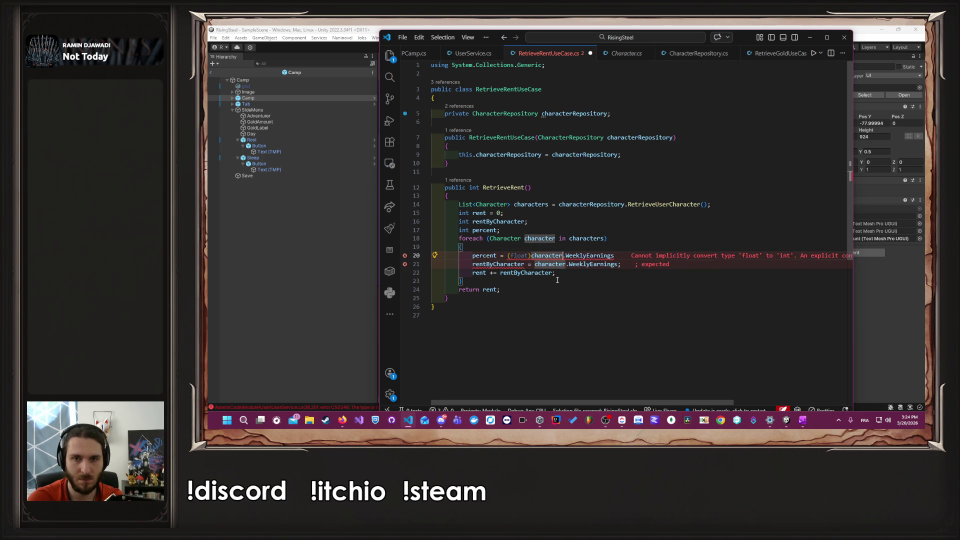
{"action": "key", "text": "ctrl+Right"}
{"action": "type", "text": "("}
{"action": "key", "text": "ctrl+Right"}
{"action": "key", "text": "ctrl+Right"}
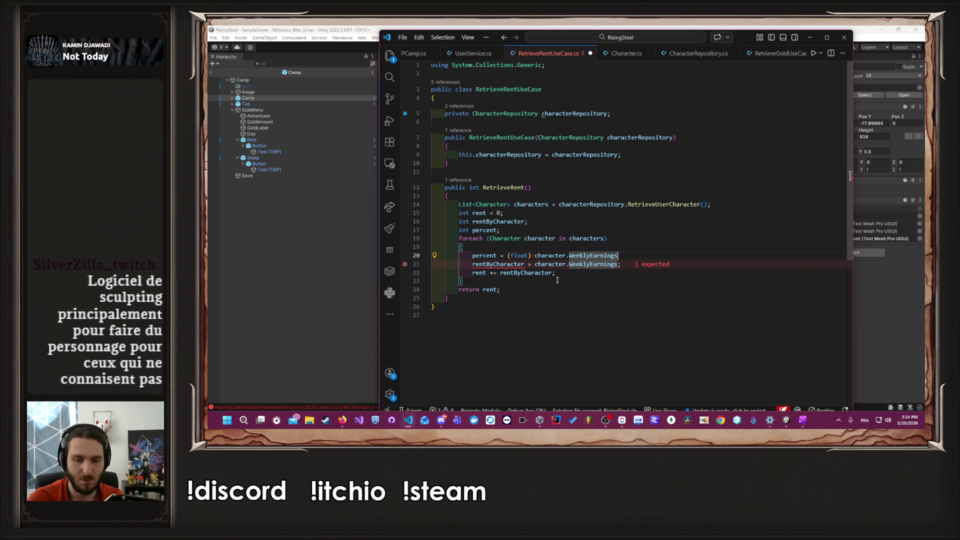
{"action": "type", "text": ") / "}
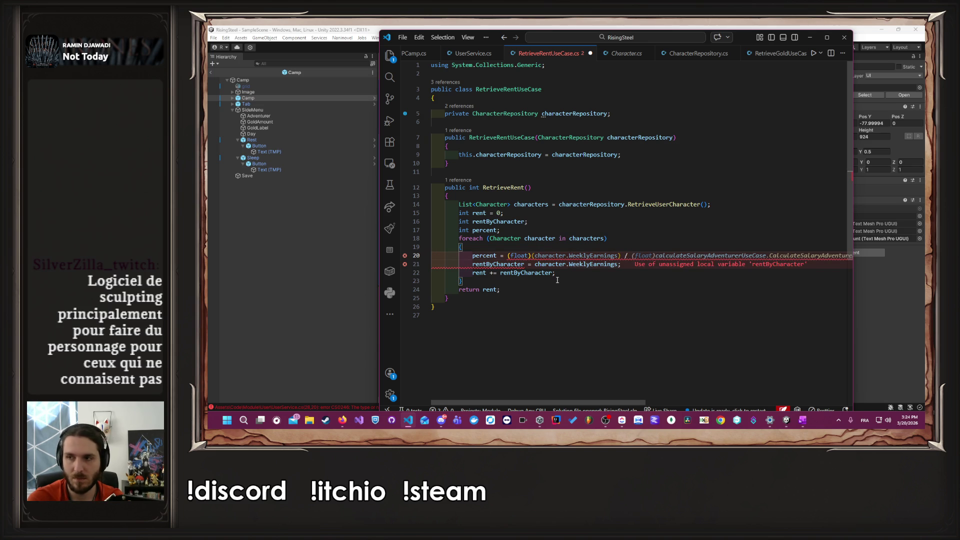
{"action": "type", "text": "10"}
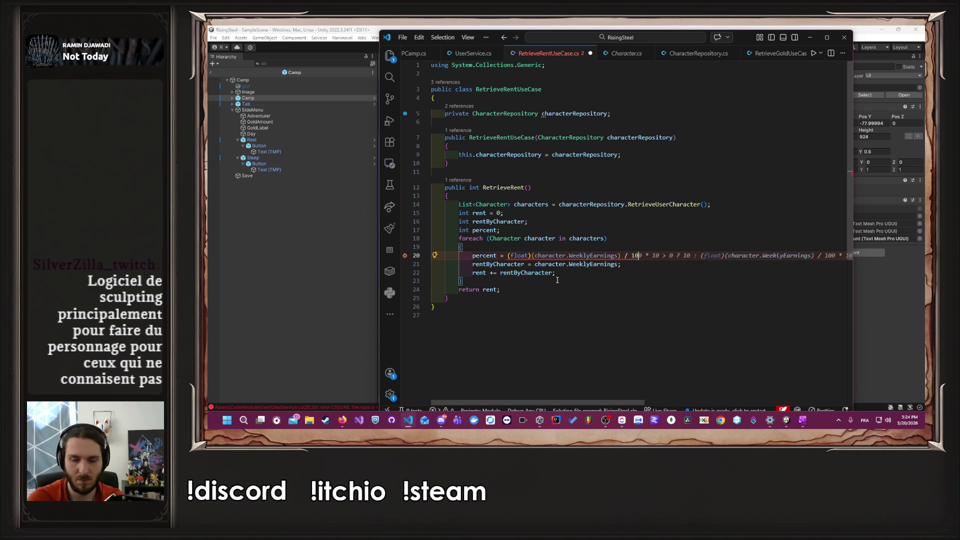
{"action": "type", "text": "-"}
{"action": "key", "text": "BackSpace"}
{"action": "key", "text": "Escape"}
Step: Wrap the division in an (int) cast and save the rent use case file
{"action": "key", "text": "ctrl+Left"}
{"action": "key", "text": "ctrl+Left"}
{"action": "key", "text": "ctrl+Left"}
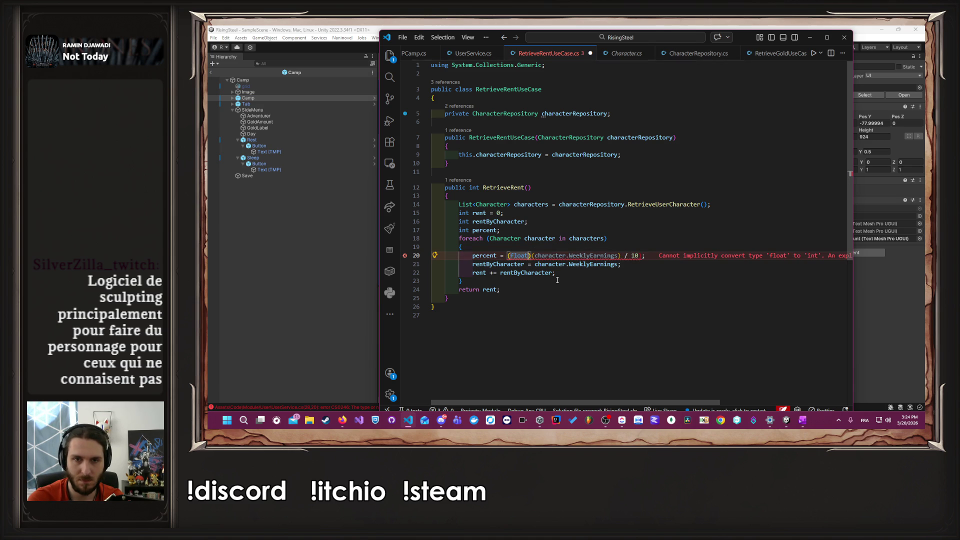
{"action": "key", "text": "ctrl+Left"}
{"action": "key", "text": "ctrl+Left"}
{"action": "type", "text": "("}
{"action": "key", "text": "End"}
{"action": "key", "text": "Left"}
{"action": "key", "text": "BackSpace"}
{"action": "type", "text": ")(in"}
{"action": "key", "text": "Tab"}
{"action": "key", "text": "ctrl+s"}
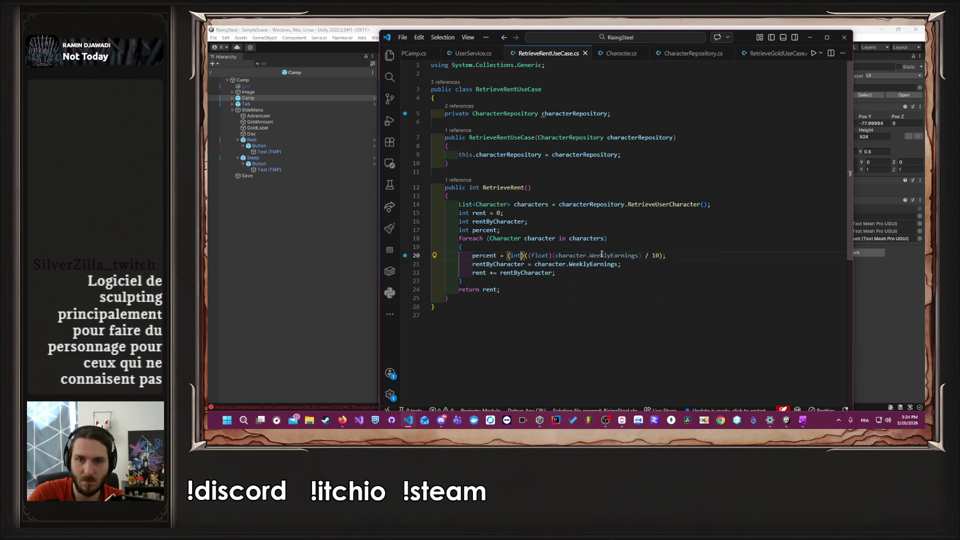
Step: Apply the 'Remove unnecessary parentheses' quick fix, then start rewriting line 21 with 'percent < 50'
{"action": "left_click", "coordinate": [595, 253]}
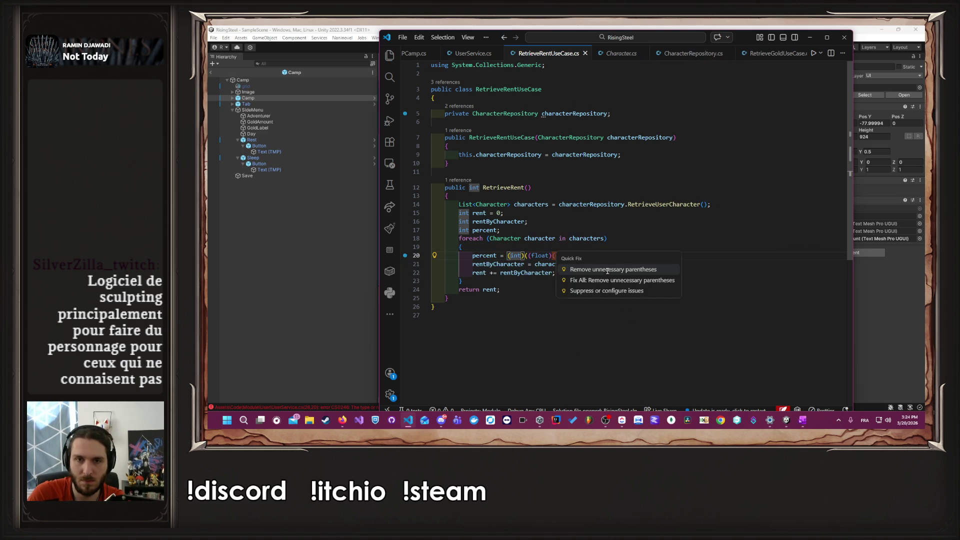
{"action": "left_click", "coordinate": [607, 270]}
{"action": "left_click", "coordinate": [647, 270]}
{"action": "double_click", "coordinate": [485, 255]}
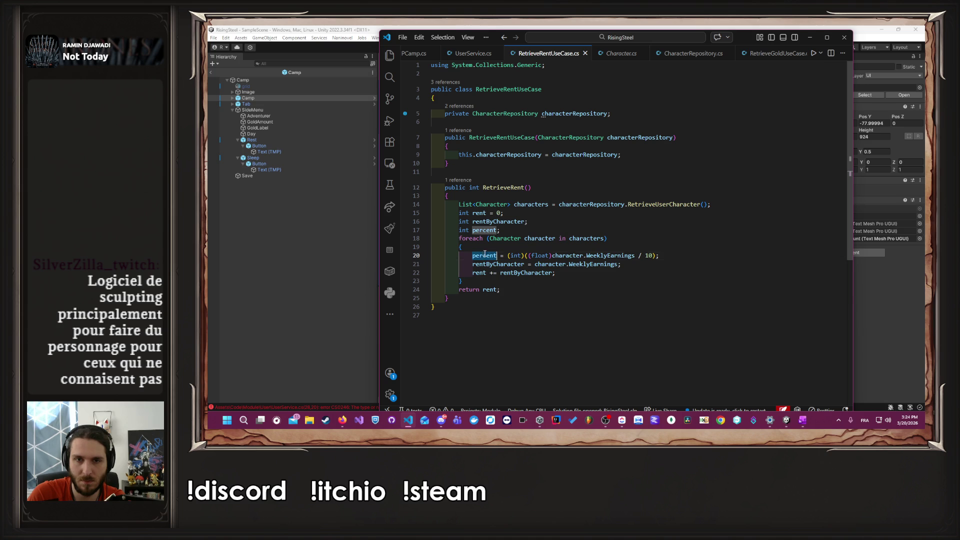
{"action": "left_click_drag", "start_coordinate": [540, 265], "coordinate": [618, 261]}
{"action": "type", "text": "percent"}
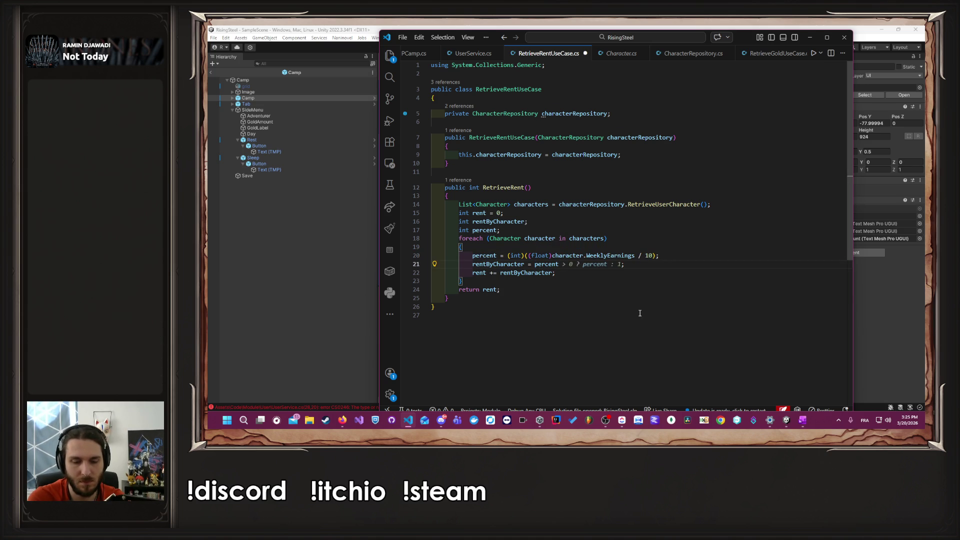
{"action": "type", "text": " < 50"}
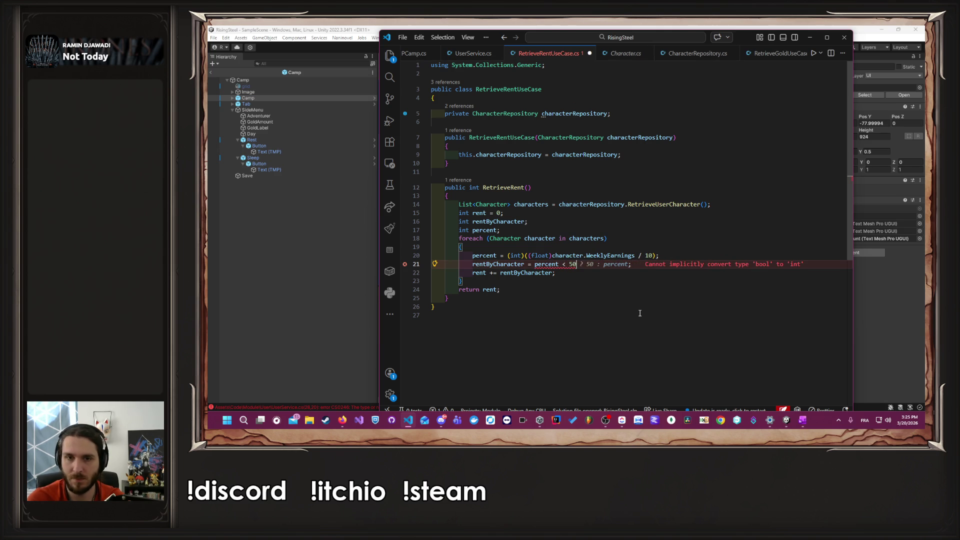
Step: Complete rentByCharacter = percent < 50 ? 50 : percent, save, and return to UserService.cs
{"action": "key", "text": "Tab"}
{"action": "key", "text": "ctrl+s"}
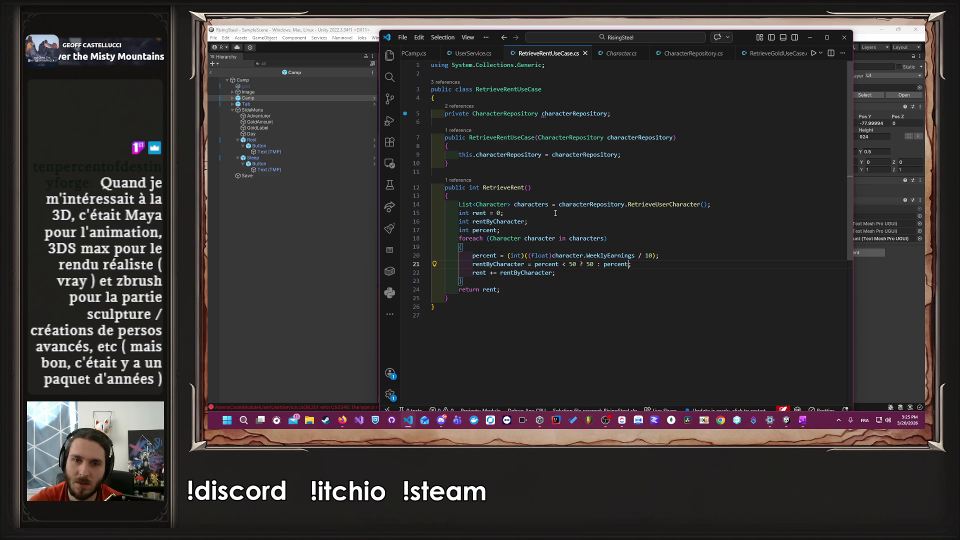
{"action": "key", "text": "alt+Left"}
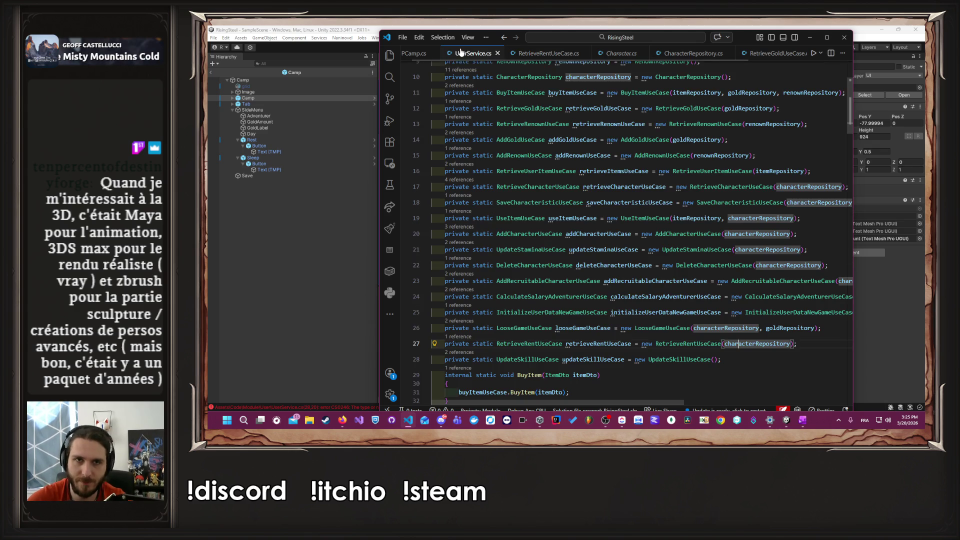
Step: Verify that GetRent in UserService returns the RetrieveRent result
{"action": "left_click", "coordinate": [622, 343]}
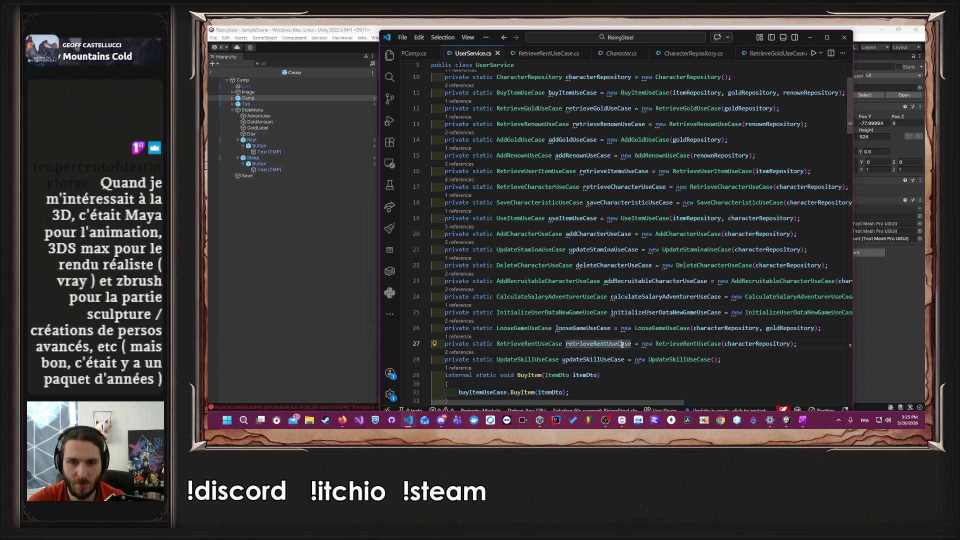
{"action": "scroll", "coordinate": [622, 344], "scroll_direction": "down", "scroll_amount": 2}
{"action": "scroll", "coordinate": [623, 343], "scroll_direction": "down", "scroll_amount": 20}
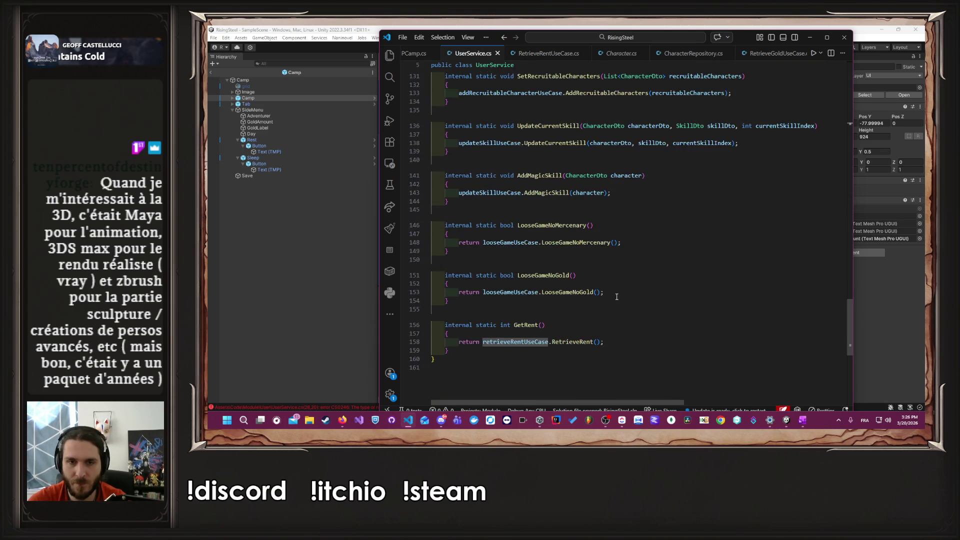
{"action": "left_click", "coordinate": [513, 233]}
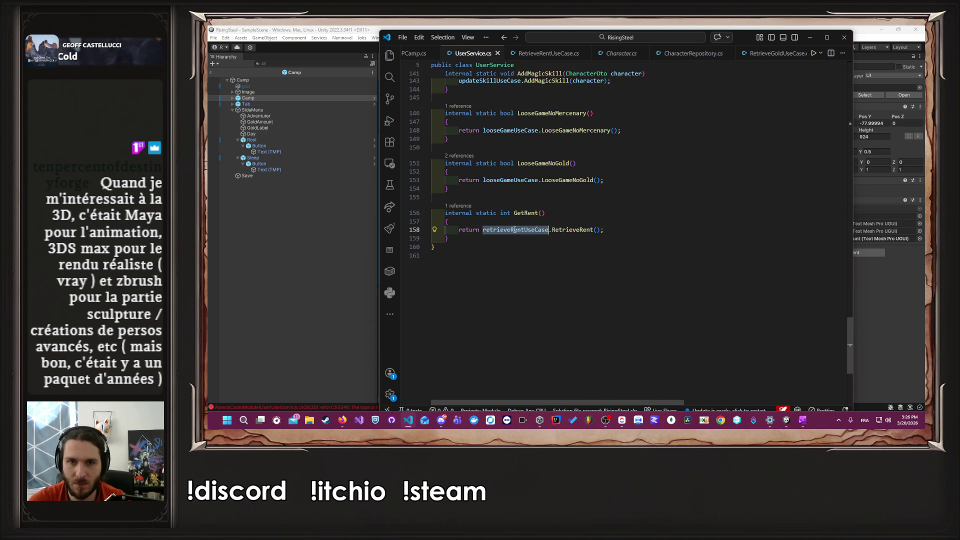
{"action": "left_click", "coordinate": [570, 229]}
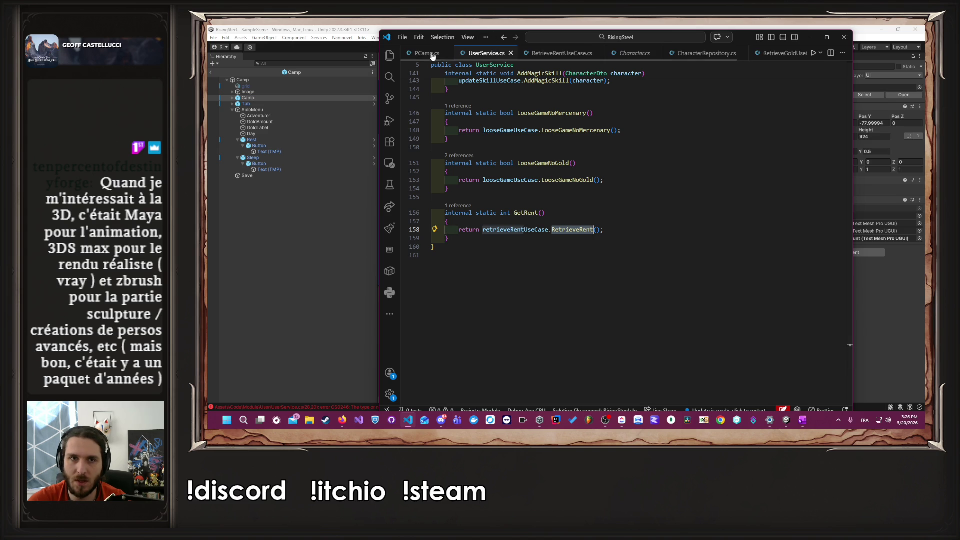
Step: Go back to PCamp.cs and switch to Unity so the scripts recompile
{"action": "key", "text": "alt+Left"}
{"action": "scroll", "coordinate": [679, 263], "scroll_direction": "down", "scroll_amount": 4}
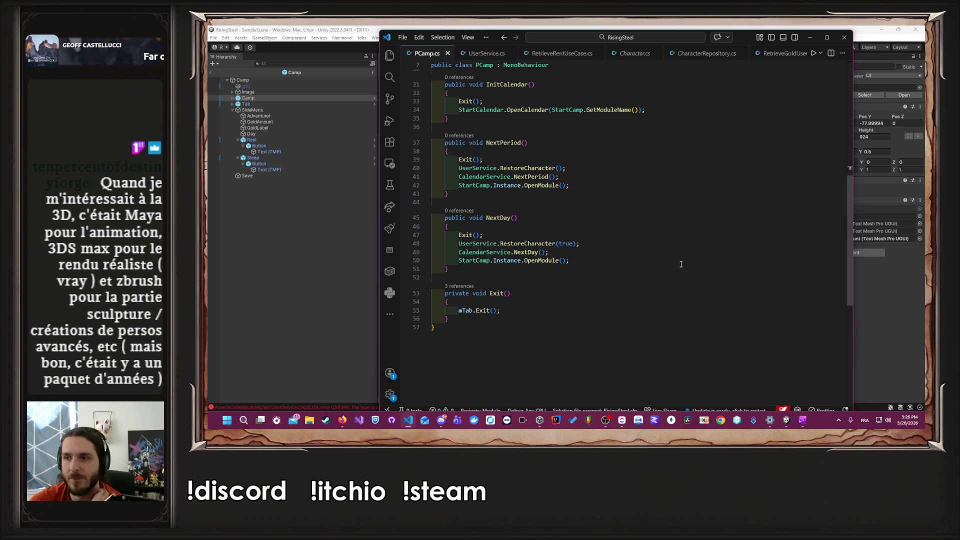
{"action": "left_click", "coordinate": [373, 275]}
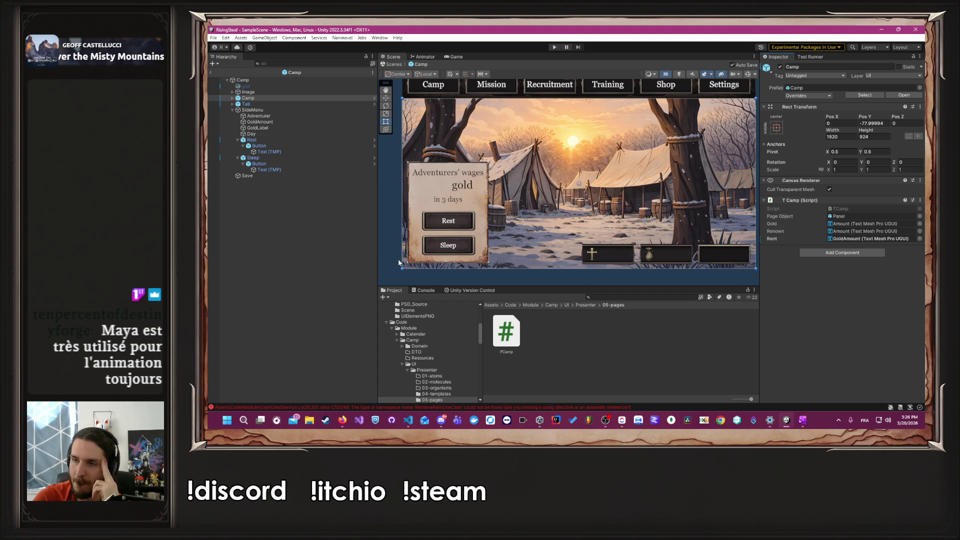
Step: Start Play mode briefly and exit it again
{"action": "scroll", "coordinate": [507, 198], "scroll_direction": "down", "scroll_amount": 3}
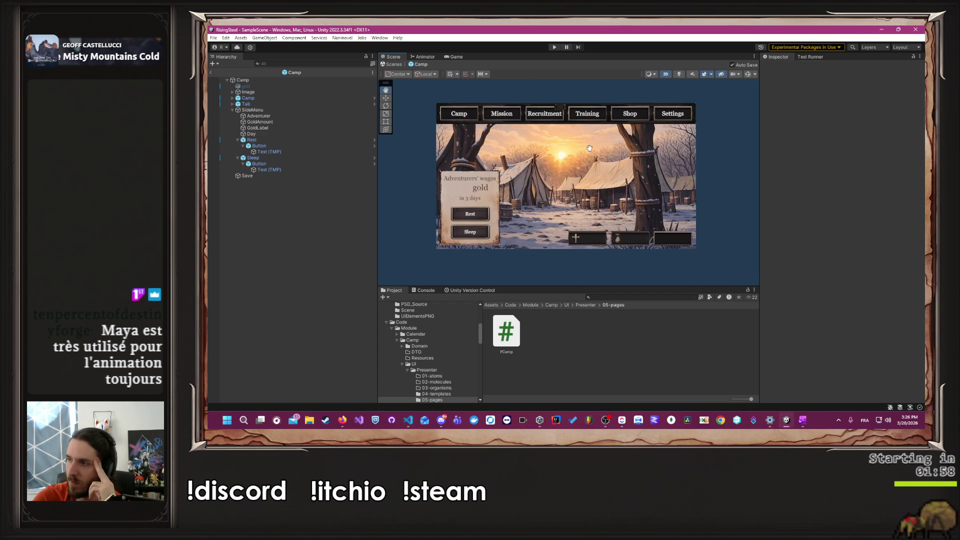
{"action": "key", "text": "alt+Tab"}
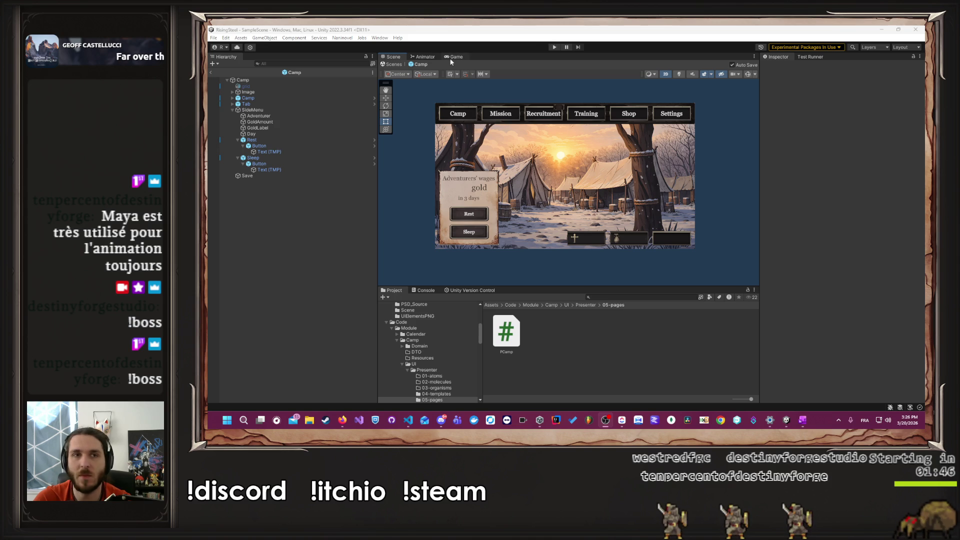
{"action": "left_click", "coordinate": [556, 45]}
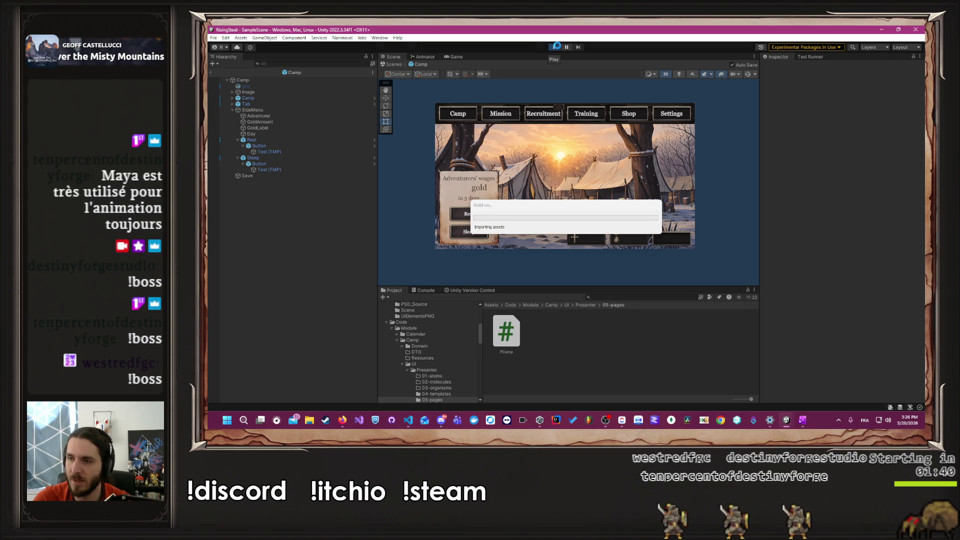
{"action": "left_click", "coordinate": [557, 47]}
Step: Disable the background Image object in the Inspector and restart Play mode
{"action": "left_click", "coordinate": [263, 92]}
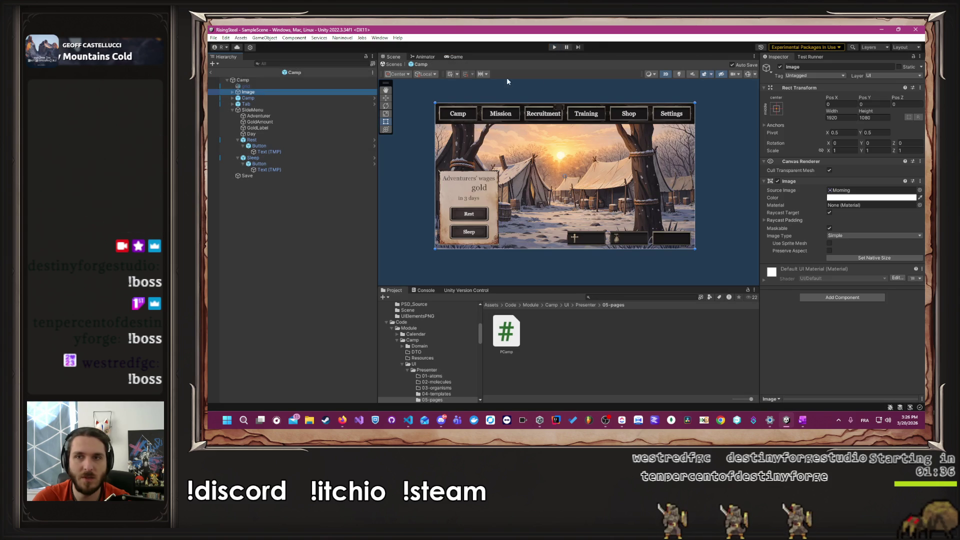
{"action": "left_click", "coordinate": [779, 66]}
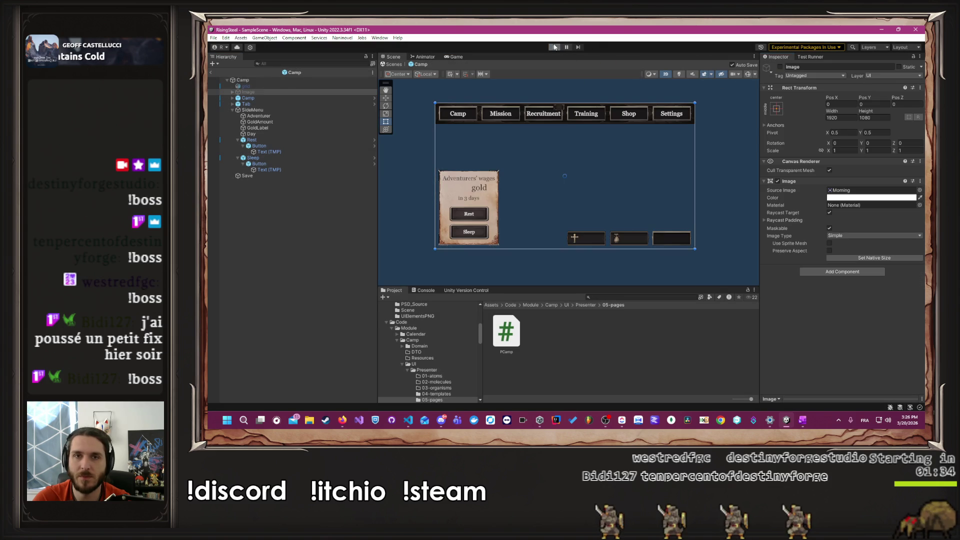
{"action": "left_click", "coordinate": [554, 47]}
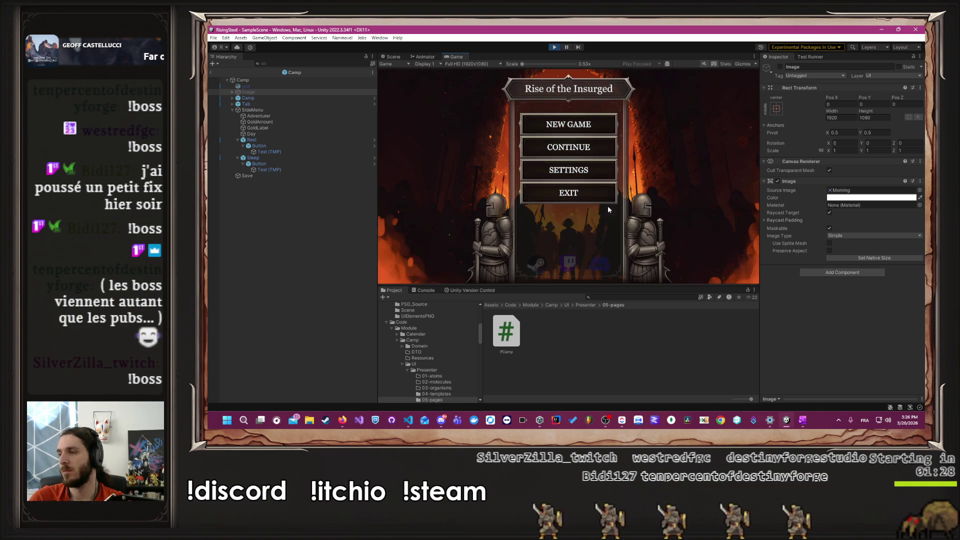
Step: Delete the existing save slot from the continue screen
{"action": "left_click", "coordinate": [582, 141]}
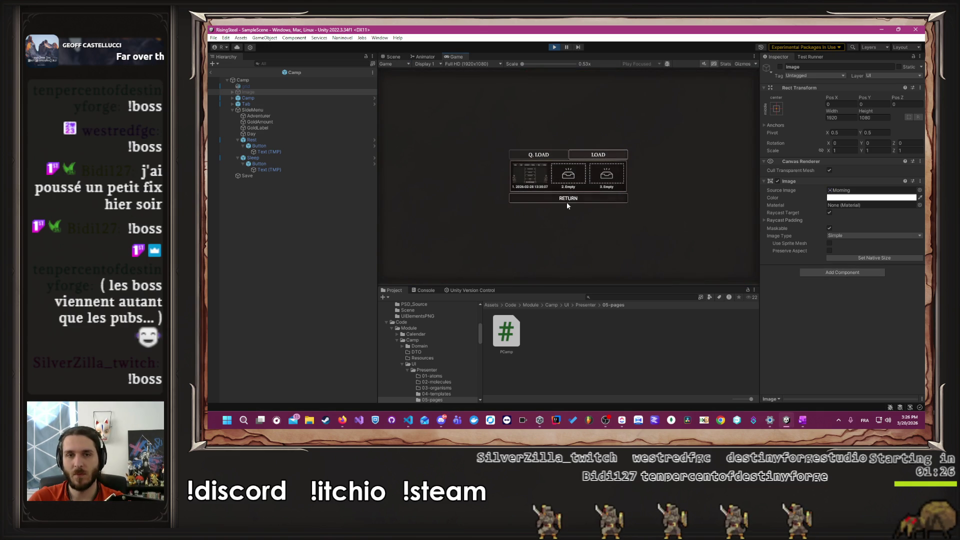
{"action": "left_click", "coordinate": [543, 171]}
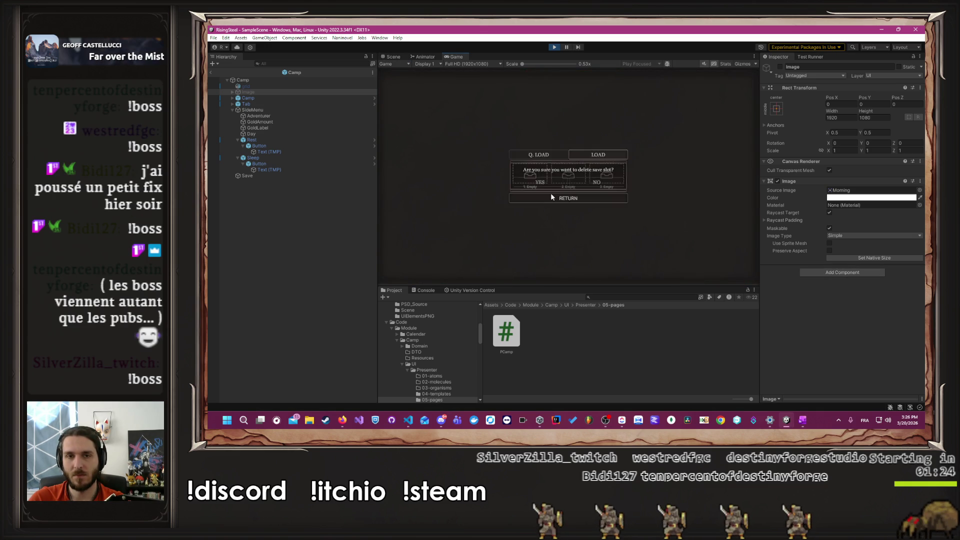
{"action": "left_click", "coordinate": [553, 196]}
Step: Start a new game named 'Al' and pick the male adventurer
{"action": "left_click", "coordinate": [568, 125]}
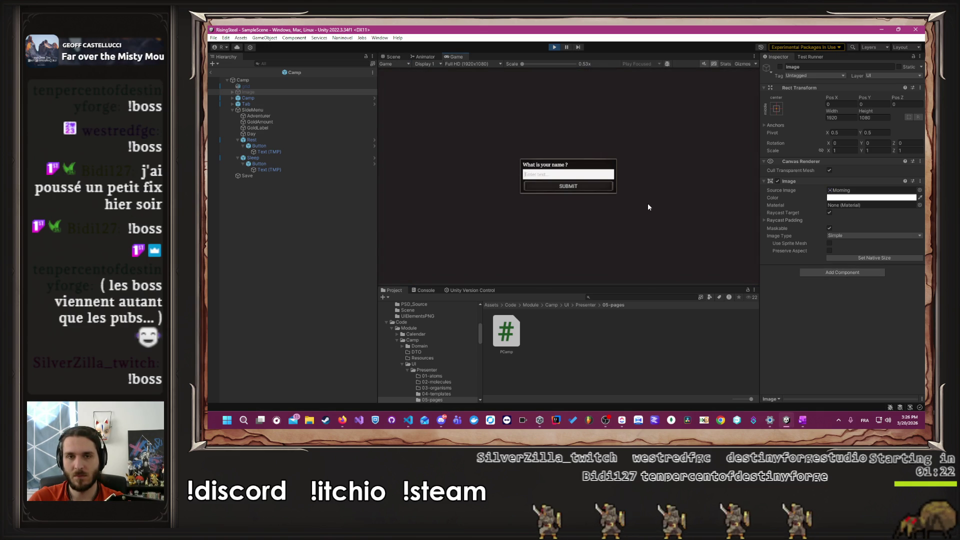
{"action": "type", "text": "Alberto"}
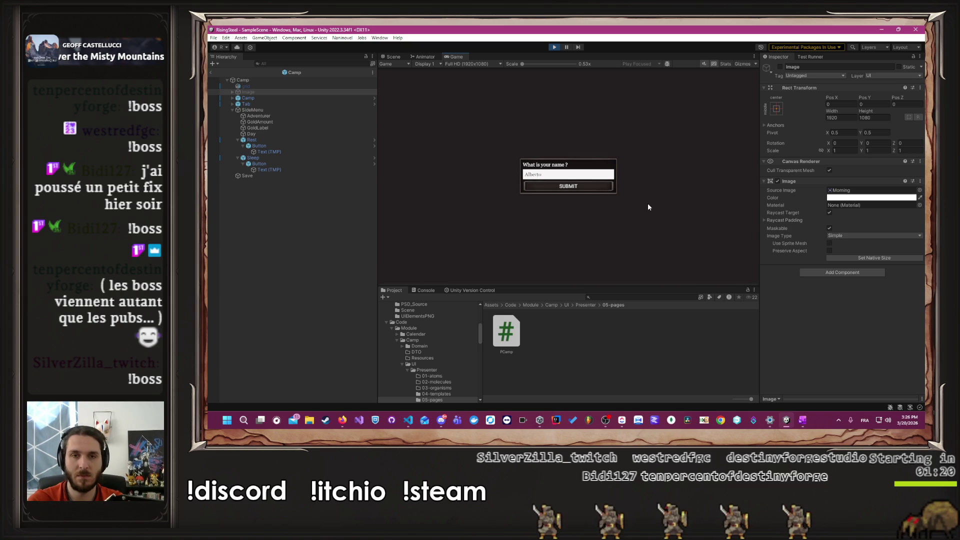
{"action": "key", "text": "Return"}
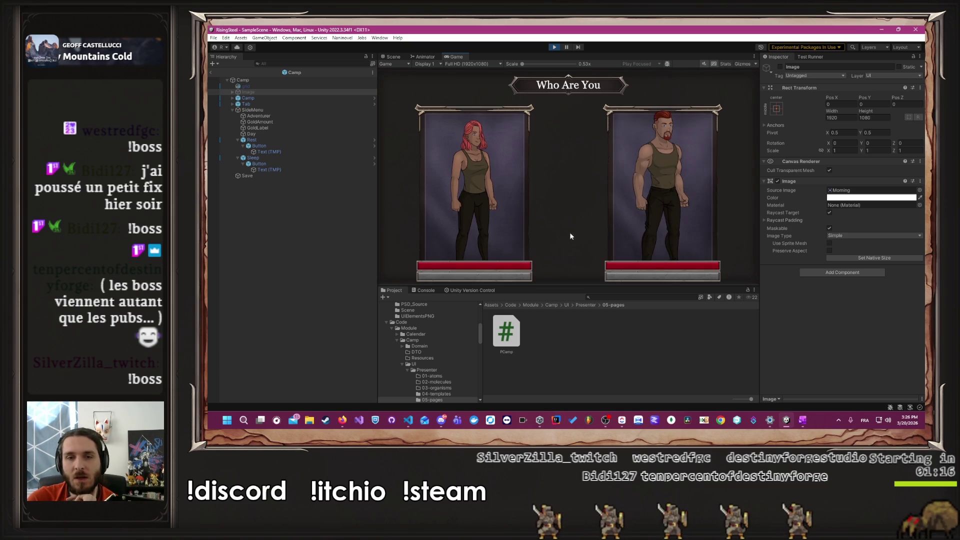
{"action": "left_click", "coordinate": [646, 198]}
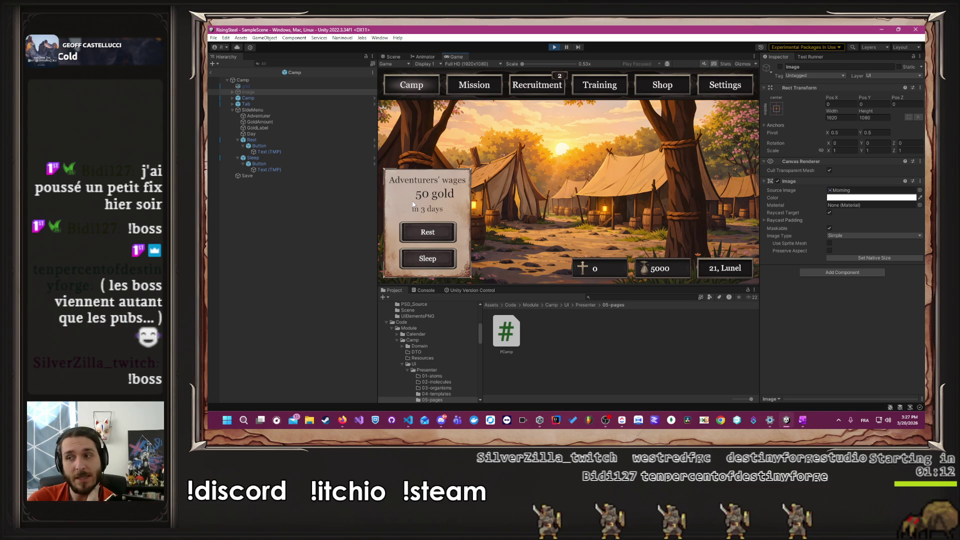
Step: Hire the available adventurers on the Recruitment page and check the Camp wages
{"action": "left_click", "coordinate": [583, 93]}
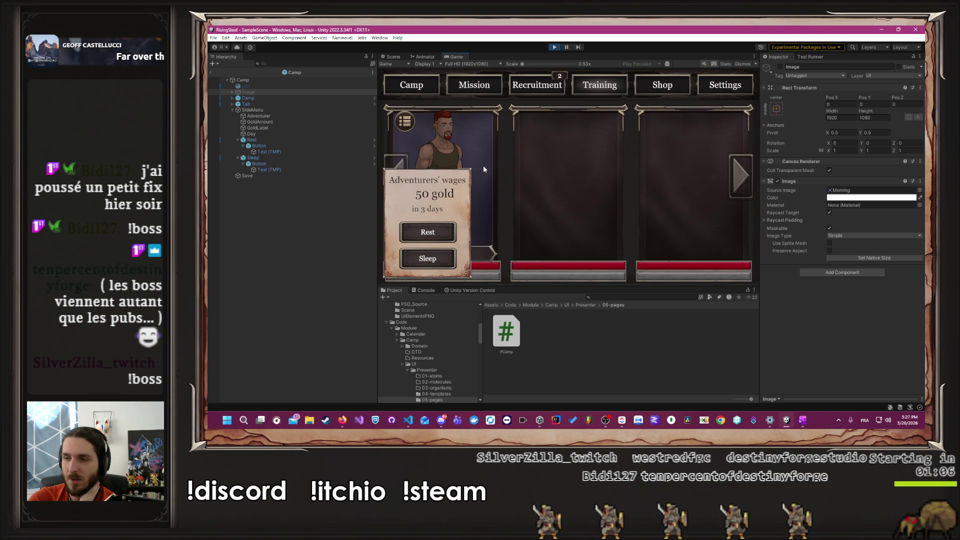
{"action": "left_click", "coordinate": [551, 93]}
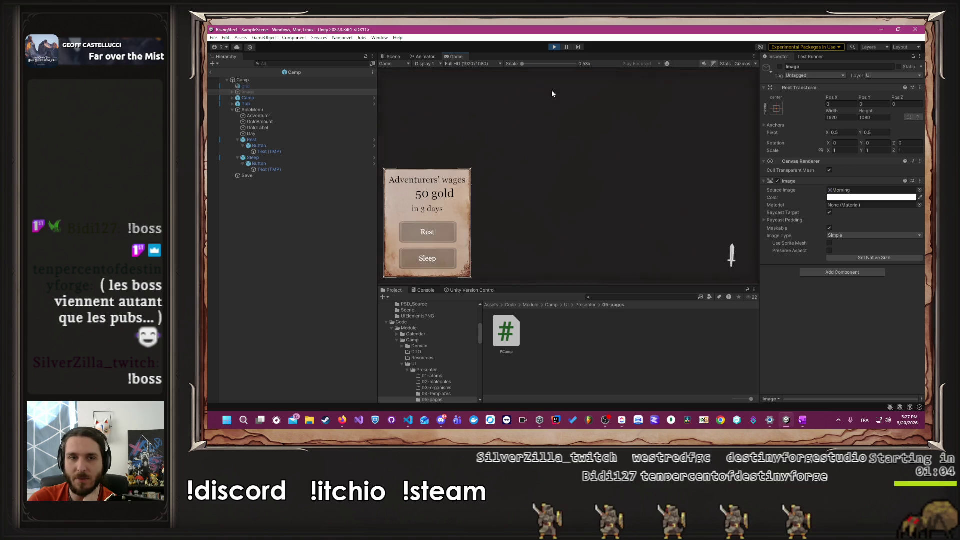
{"action": "left_click", "coordinate": [567, 164]}
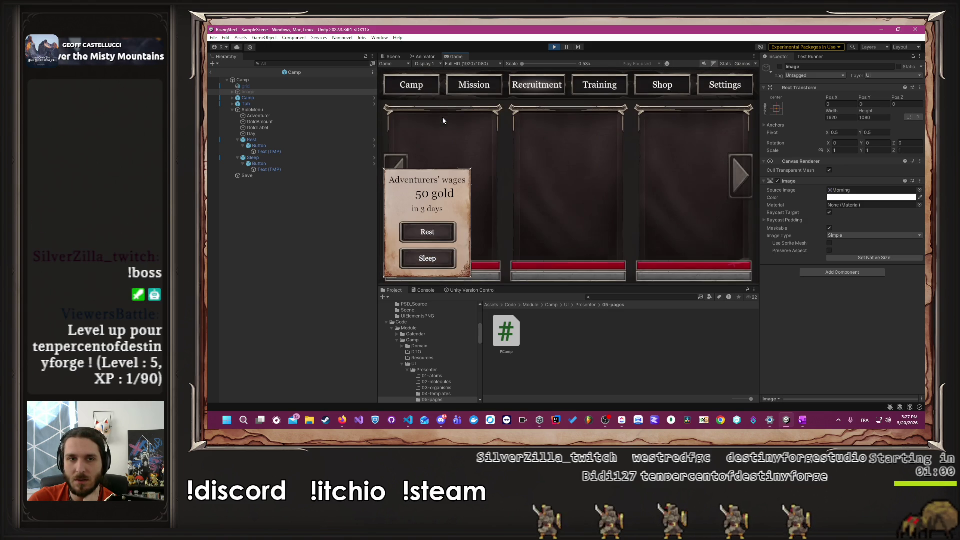
{"action": "left_click", "coordinate": [426, 86]}
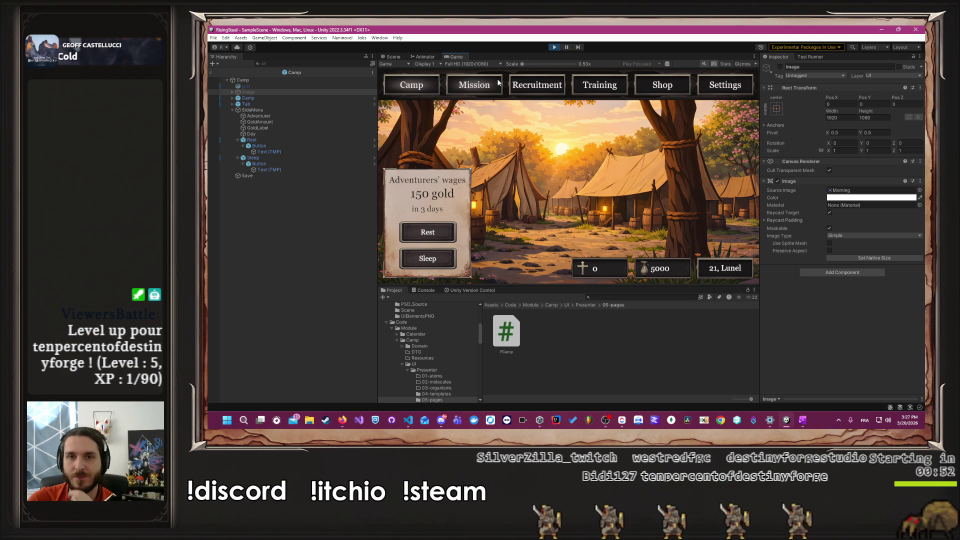
Step: Raise Alberto's Strength to 15, learn Power Strike, and return to the Camp page
{"action": "left_click", "coordinate": [641, 80]}
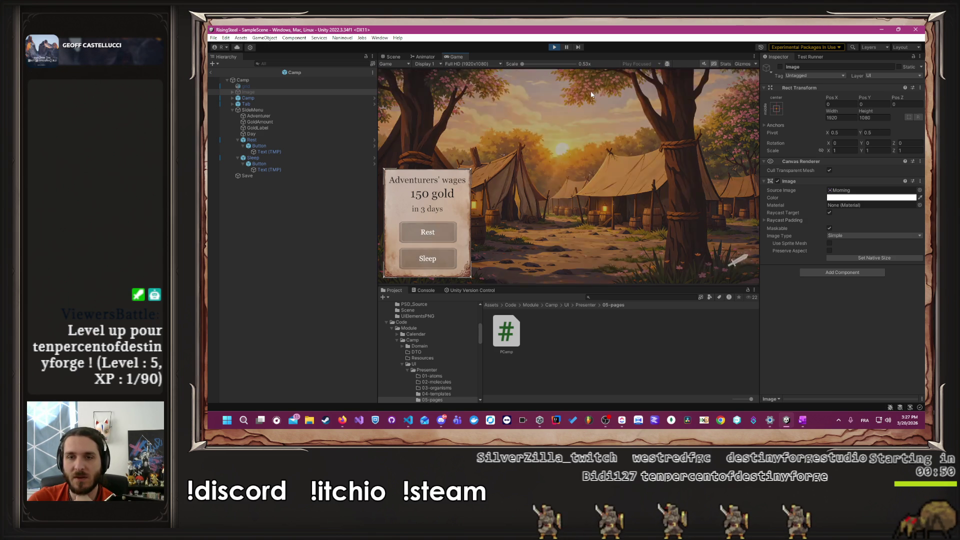
{"action": "left_click", "coordinate": [487, 173]}
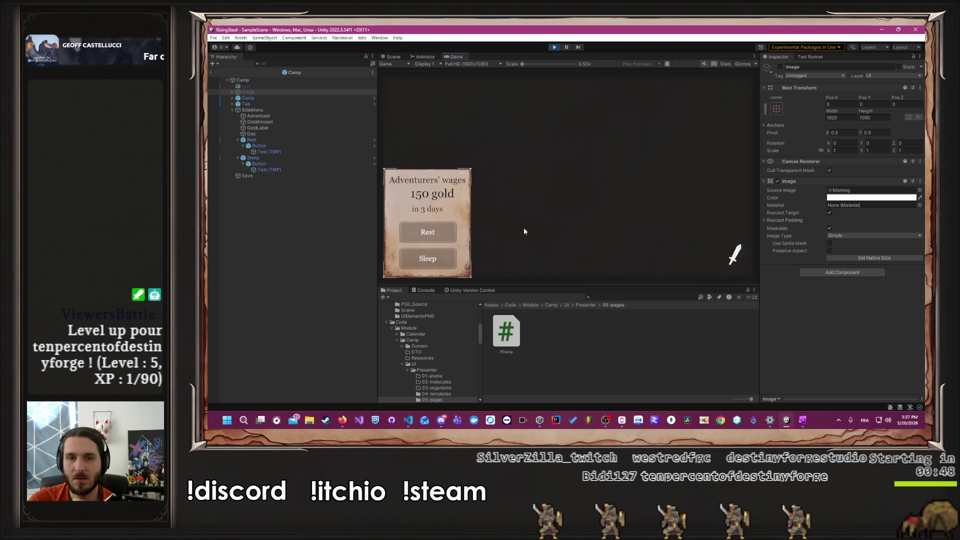
{"action": "double_click", "coordinate": [598, 169]}
{"action": "left_click", "coordinate": [598, 170]}
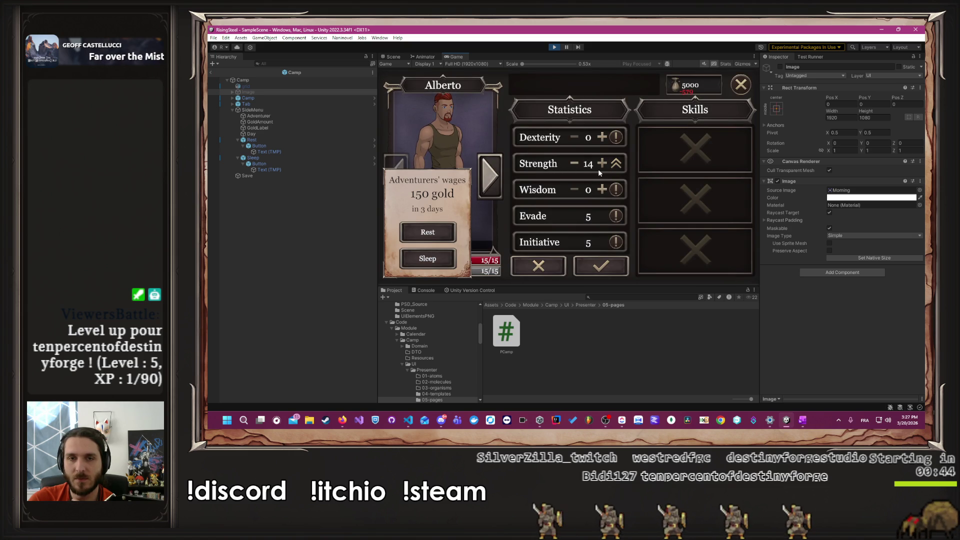
{"action": "left_click", "coordinate": [600, 266]}
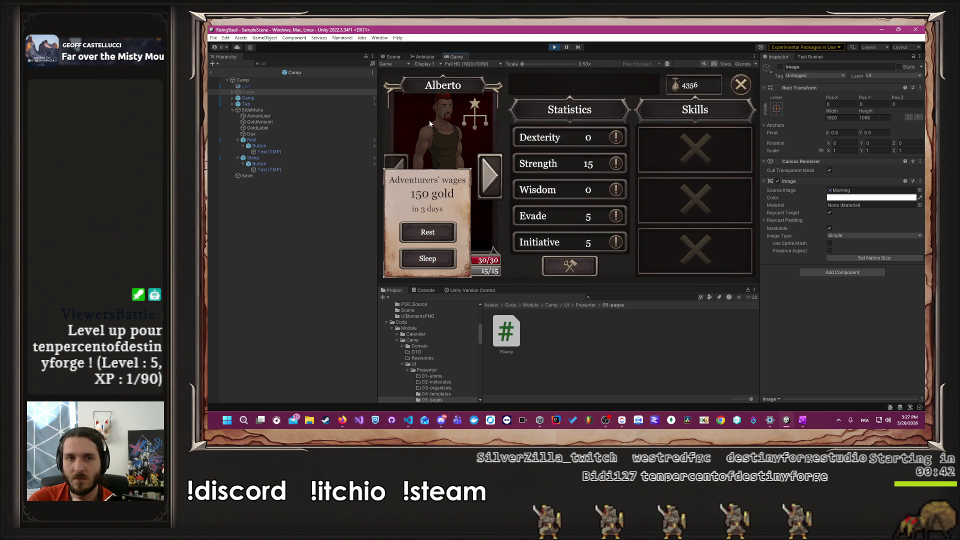
{"action": "left_click", "coordinate": [571, 111]}
{"action": "left_click", "coordinate": [675, 143]}
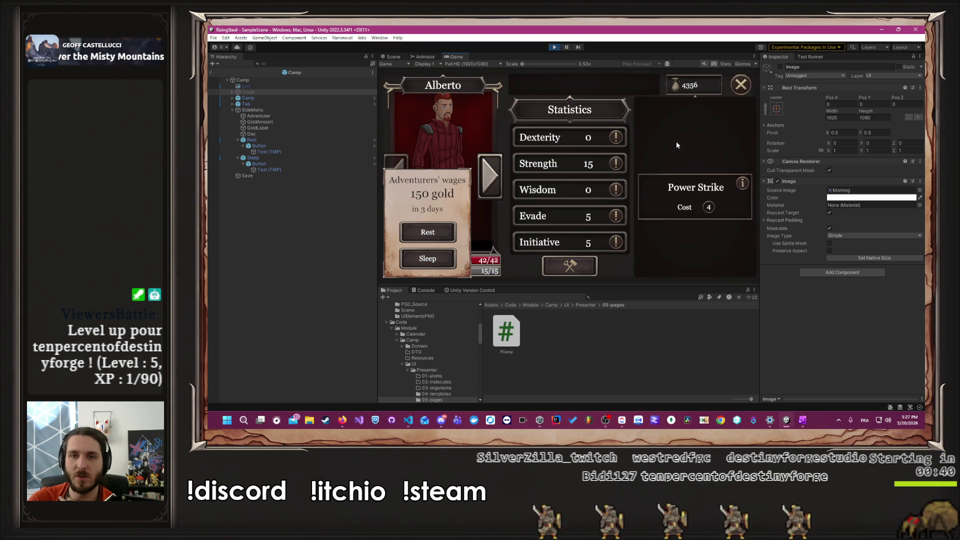
{"action": "left_click", "coordinate": [741, 85]}
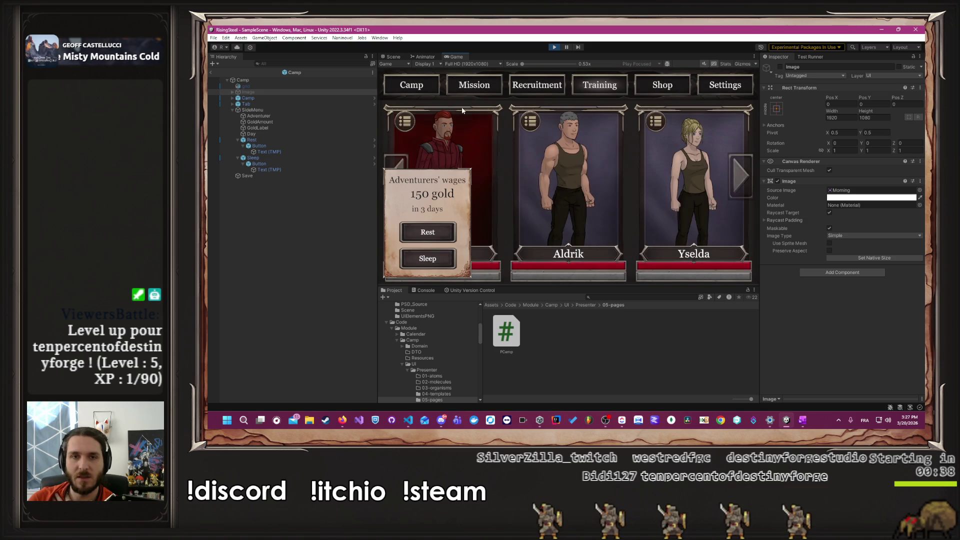
{"action": "left_click", "coordinate": [419, 88]}
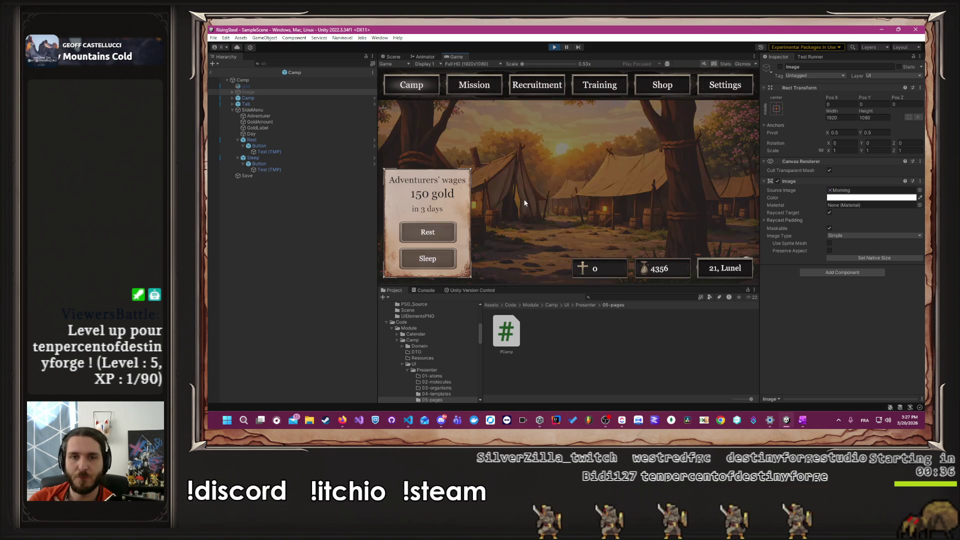
Step: Win Arena fights with Alberto, fighting again once, then return to camp and visit the Shop
{"action": "left_click", "coordinate": [484, 88]}
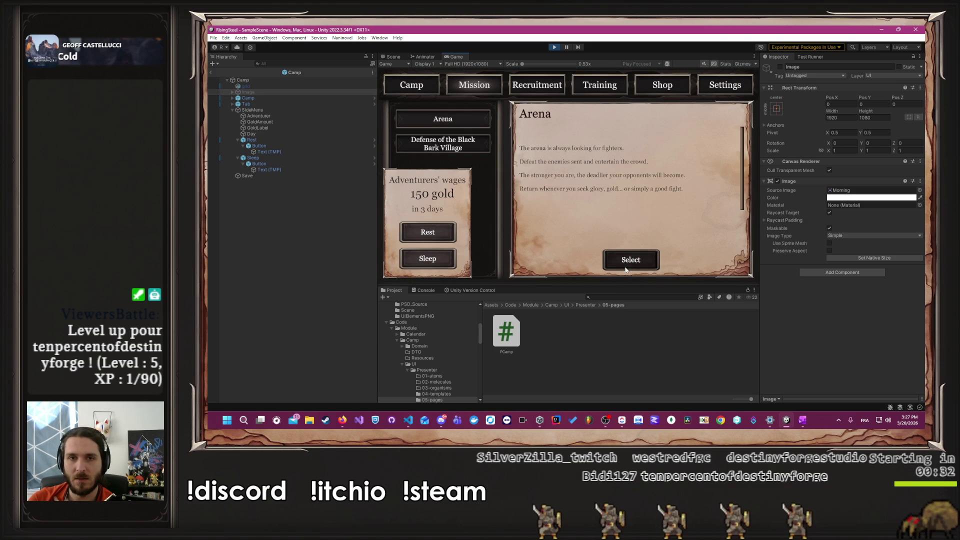
{"action": "left_click", "coordinate": [625, 260]}
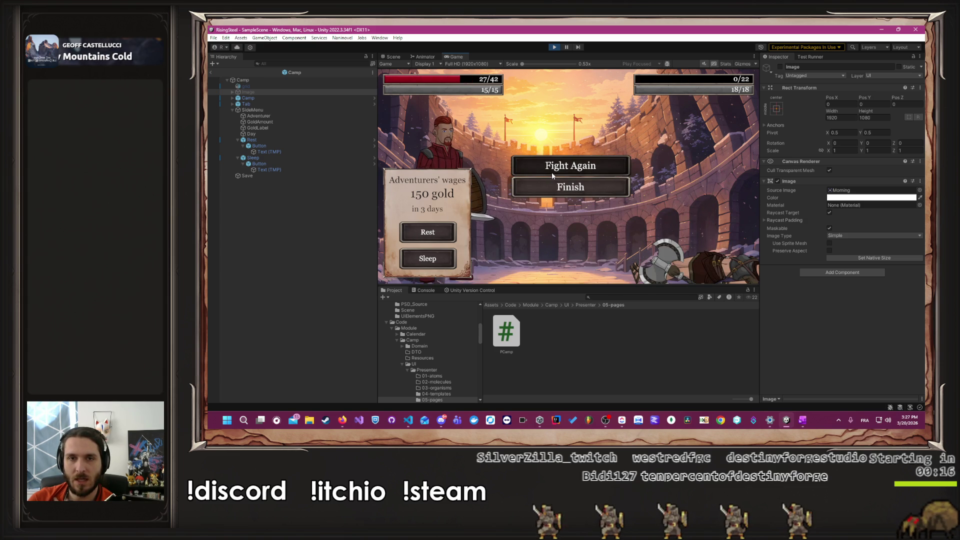
{"action": "left_click", "coordinate": [550, 173]}
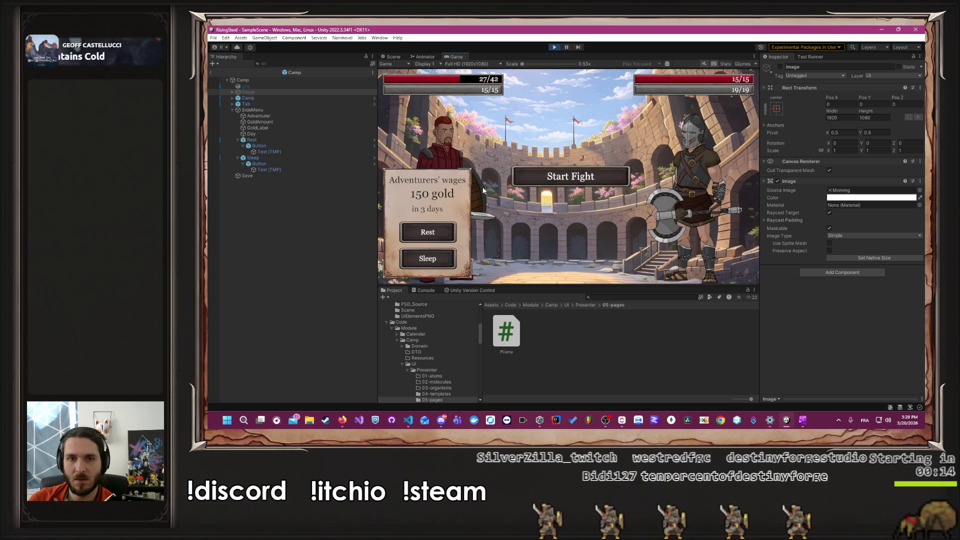
{"action": "left_click", "coordinate": [523, 172]}
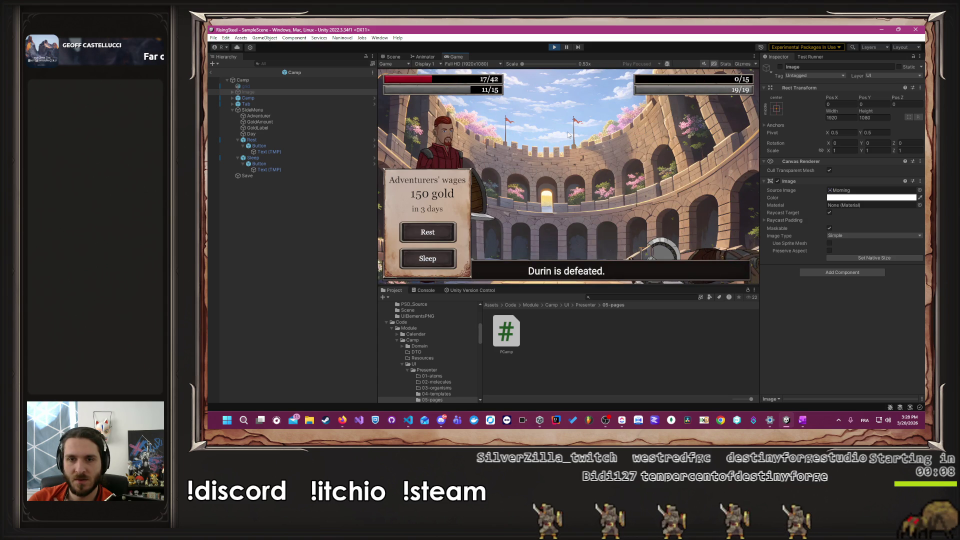
{"action": "left_click", "coordinate": [600, 186]}
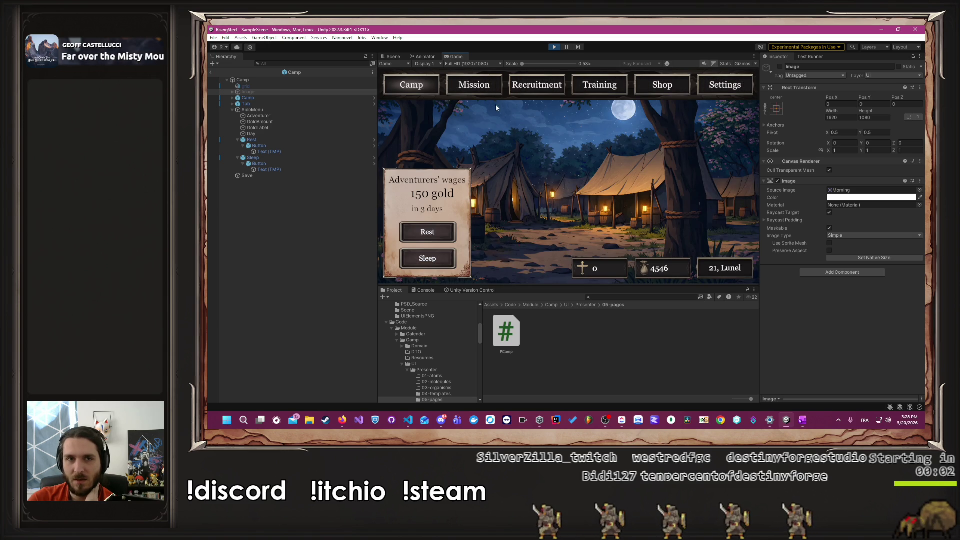
{"action": "left_click", "coordinate": [638, 88]}
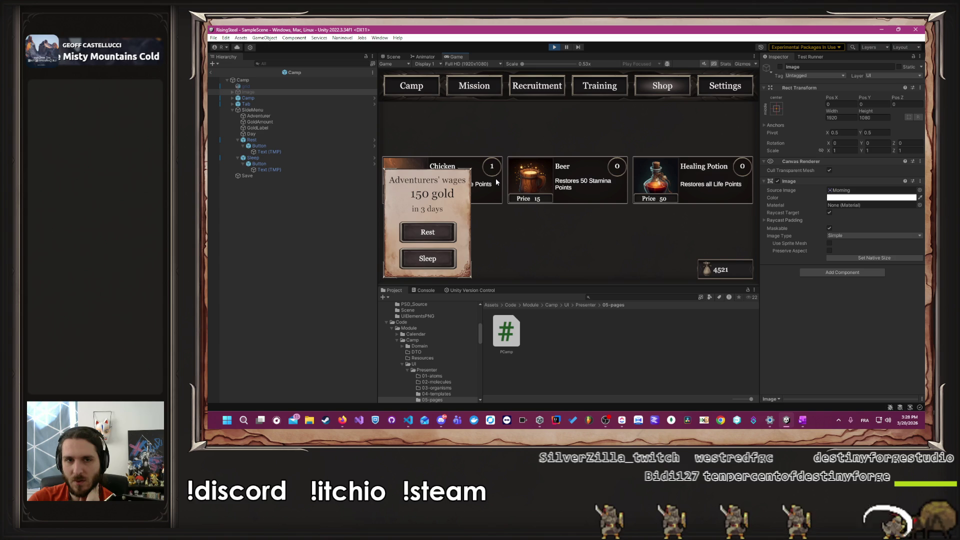
Step: Buy two Chickens and feed one to Alberto to restore his health to 42/42
{"action": "left_click", "coordinate": [496, 180]}
{"action": "left_click", "coordinate": [495, 180]}
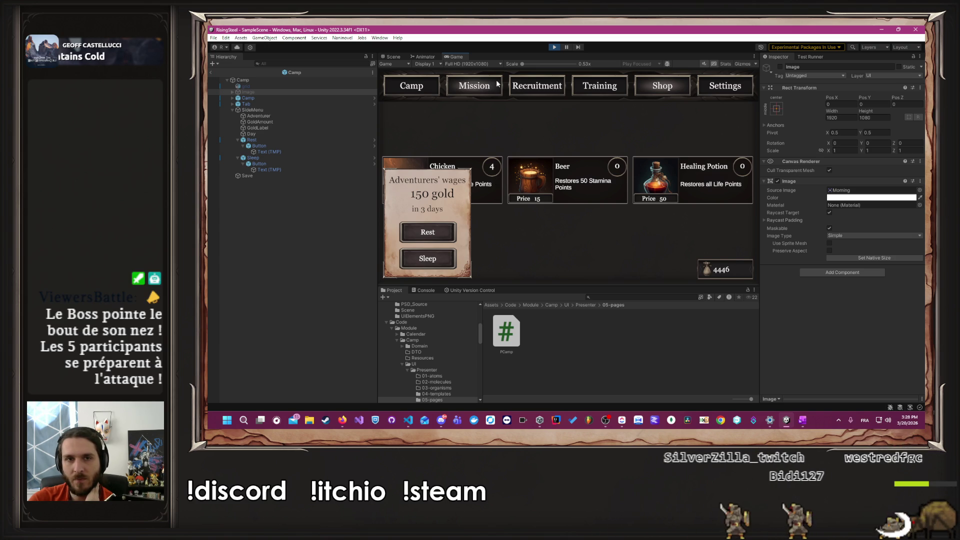
{"action": "left_click", "coordinate": [559, 85]}
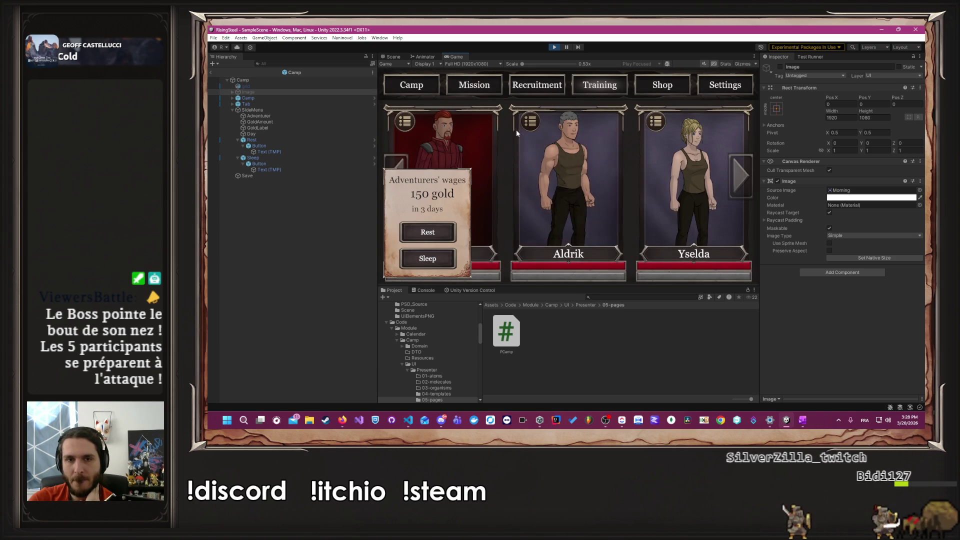
{"action": "left_click", "coordinate": [481, 142]}
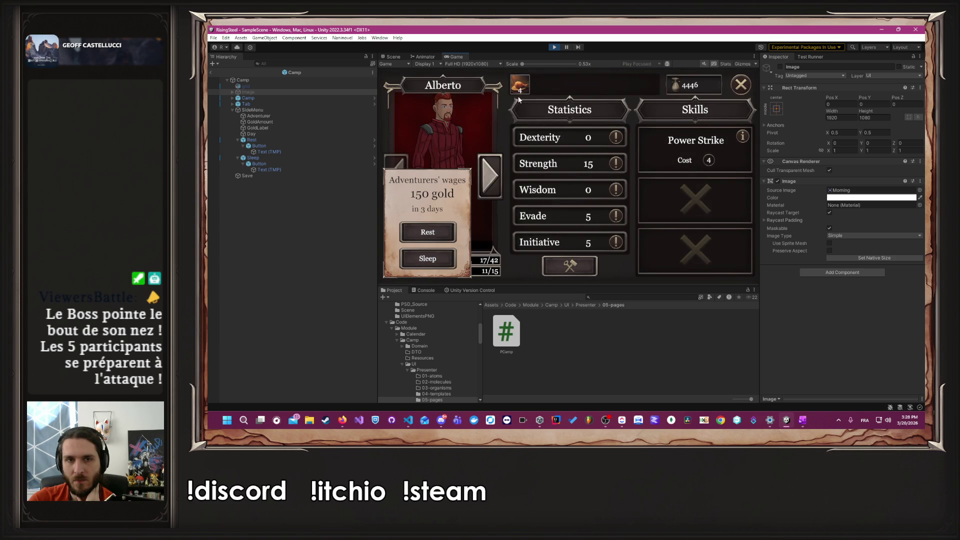
{"action": "left_click", "coordinate": [519, 91]}
{"action": "left_click", "coordinate": [741, 89]}
{"action": "left_click", "coordinate": [414, 93]}
{"action": "left_click", "coordinate": [415, 93]}
Step: Select the Arena mission with Alberto as the fighter
{"action": "left_click", "coordinate": [465, 88]}
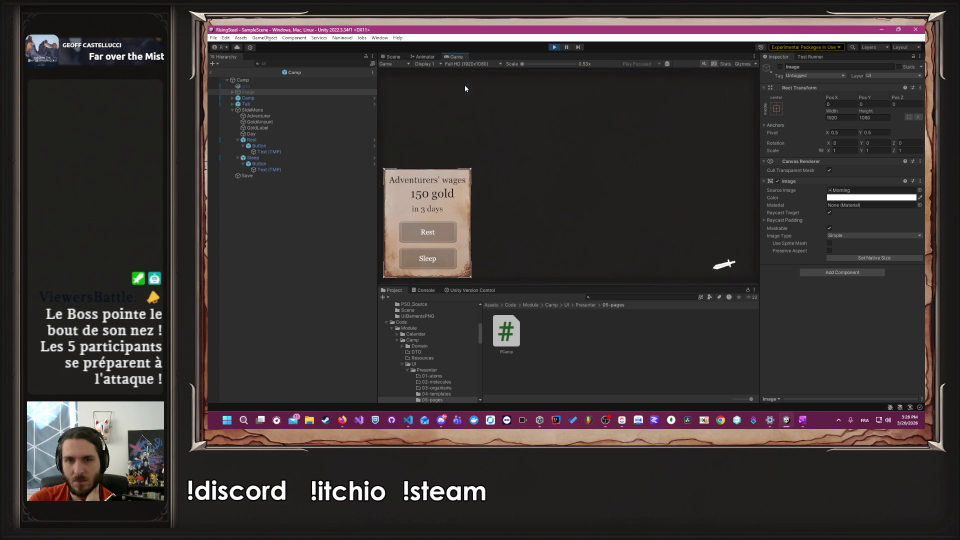
{"action": "left_click", "coordinate": [470, 119]}
{"action": "left_click", "coordinate": [650, 259]}
{"action": "left_click", "coordinate": [411, 85]}
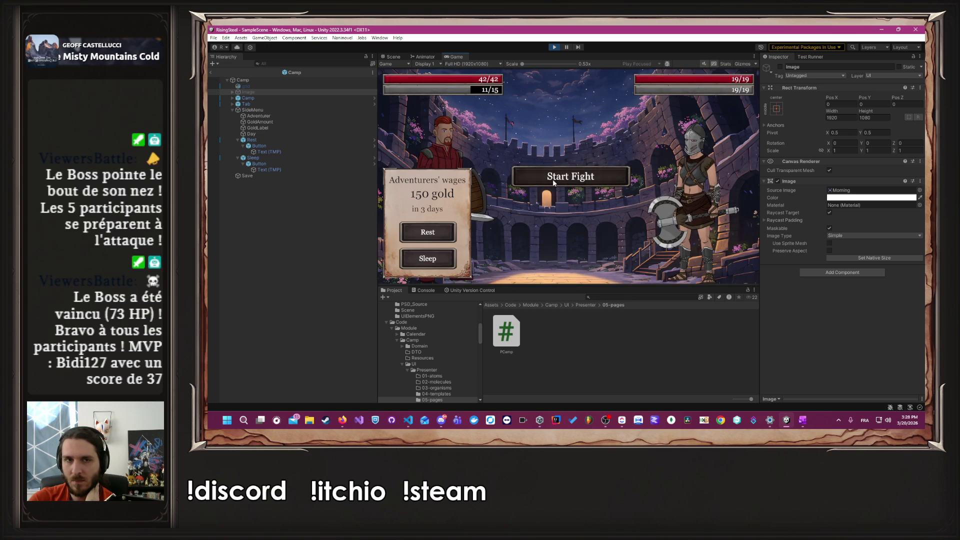
Step: Fight the Arena battle, defeating Leira with Alberto at 22/42 health
{"action": "left_click", "coordinate": [553, 179]}
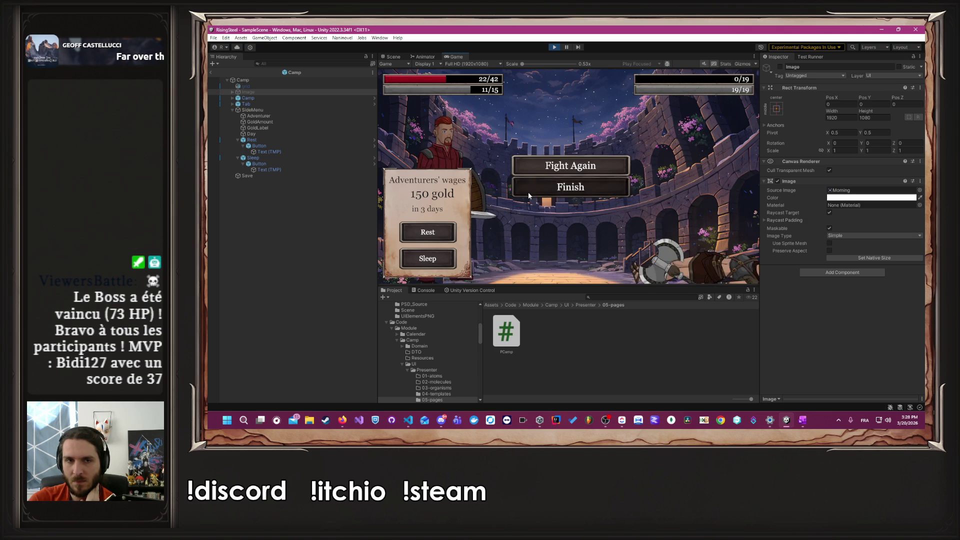
{"action": "left_click", "coordinate": [528, 193]}
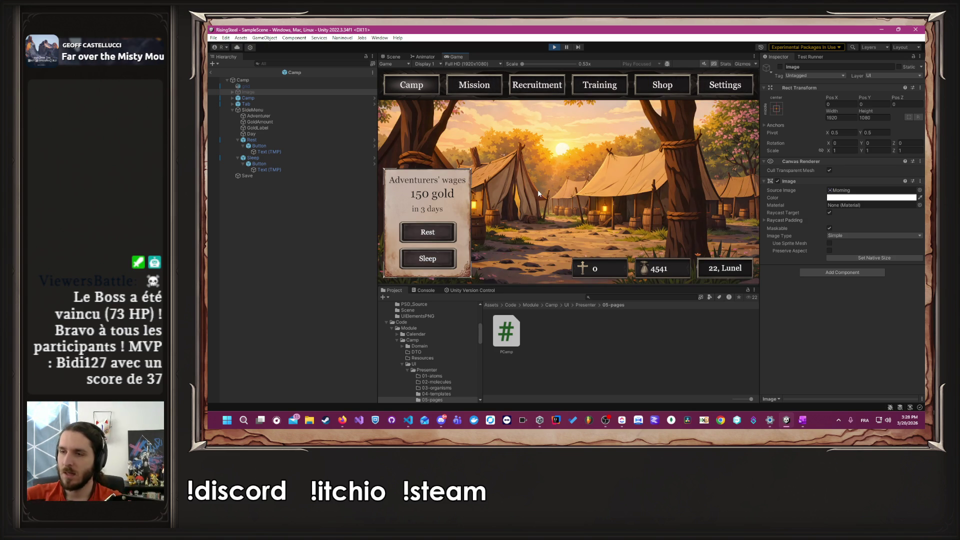
Step: Win two more Arena fights with Alberto and finish back at camp
{"action": "left_click", "coordinate": [488, 92]}
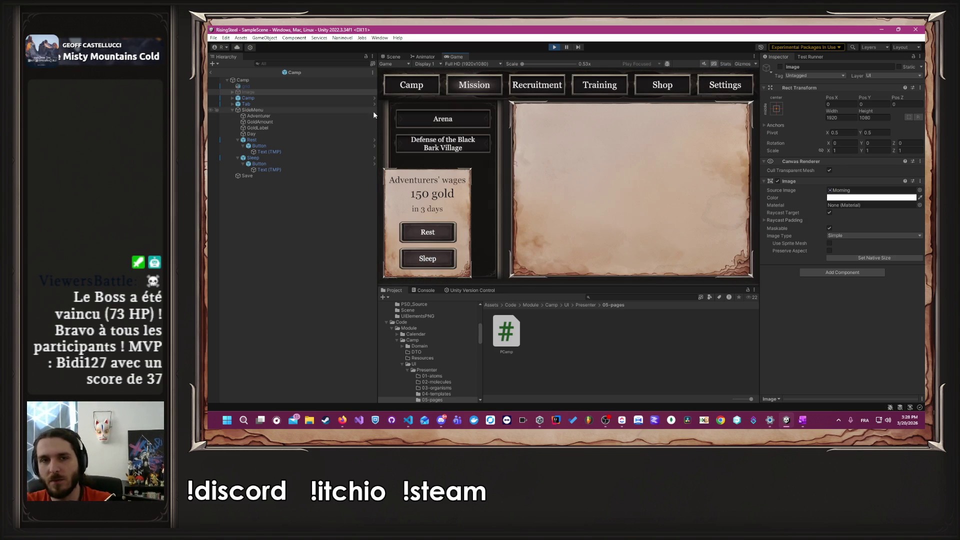
{"action": "left_click", "coordinate": [442, 118]}
{"action": "left_click", "coordinate": [627, 261]}
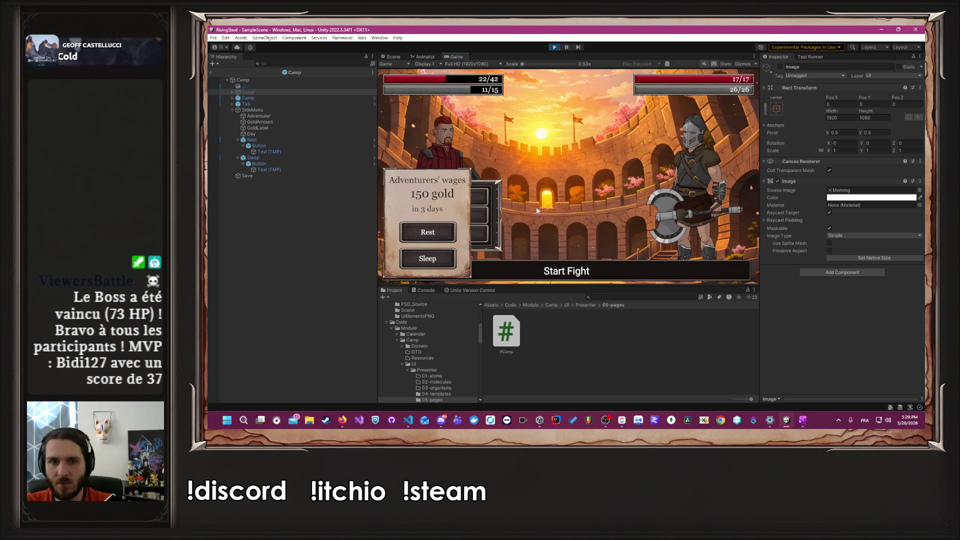
{"action": "left_click", "coordinate": [480, 270]}
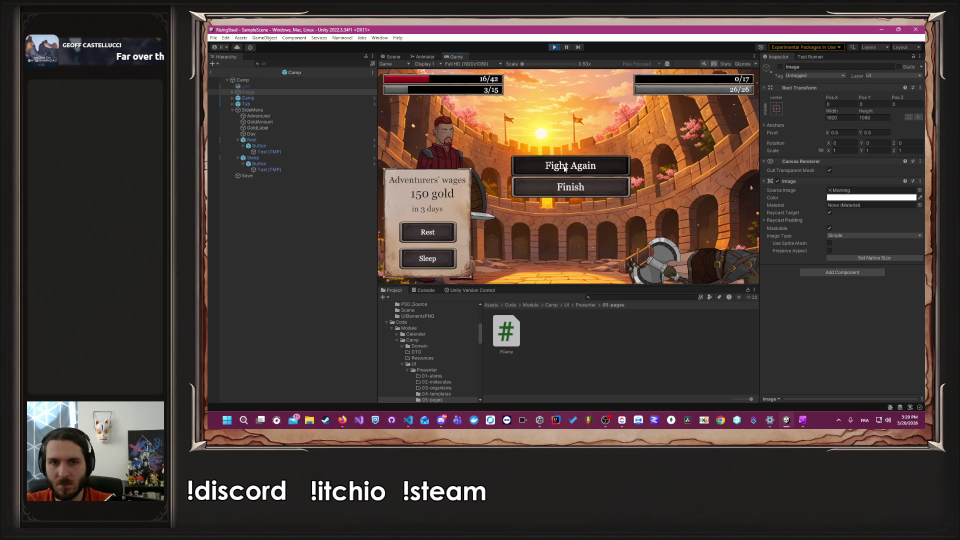
{"action": "left_click", "coordinate": [564, 167]}
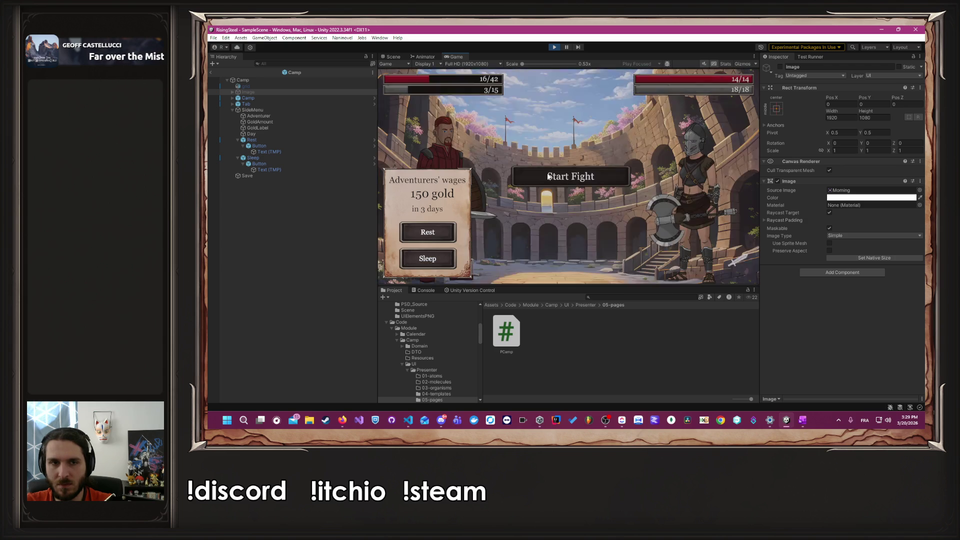
{"action": "left_click", "coordinate": [533, 180]}
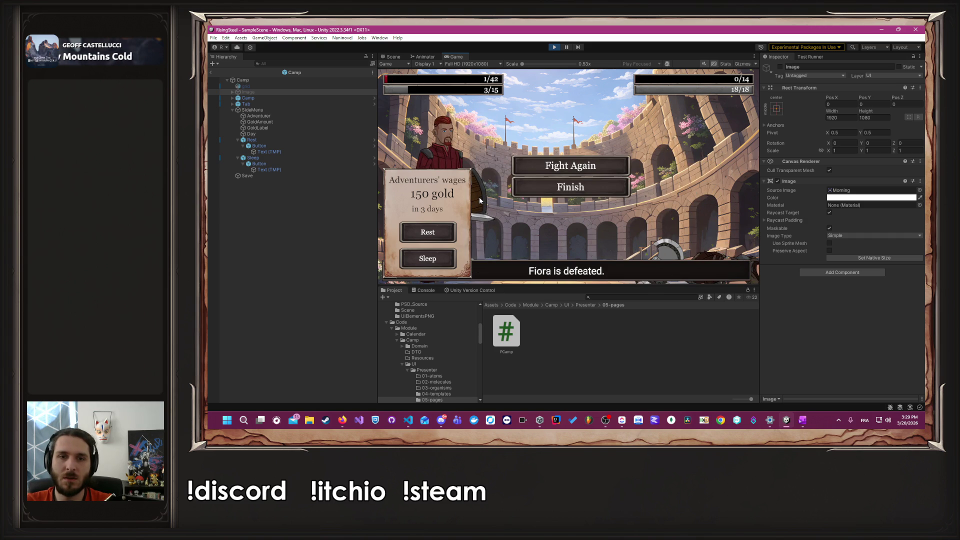
{"action": "left_click", "coordinate": [544, 192]}
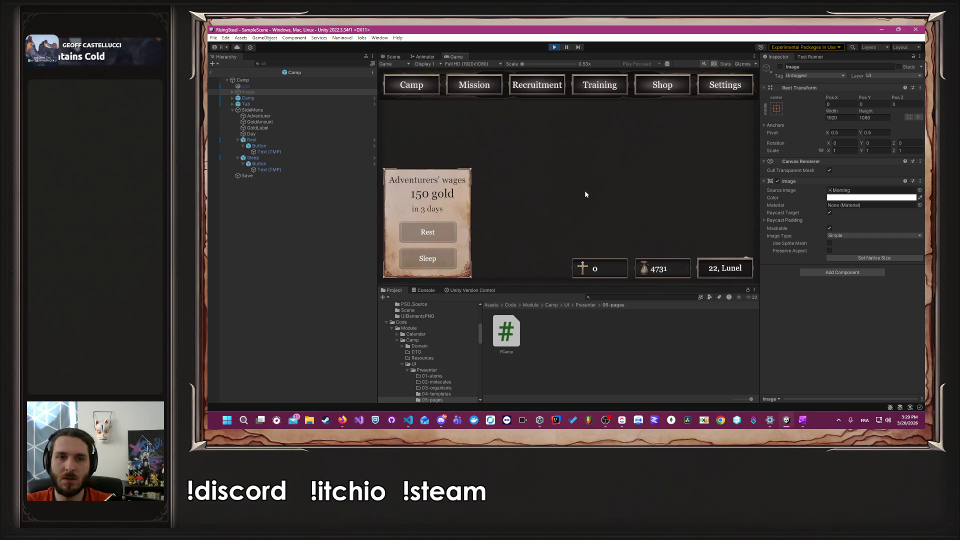
Step: Buy a Chicken and a Beer, then feed Alberto a Chicken to heal him to 42/42
{"action": "left_click", "coordinate": [661, 92]}
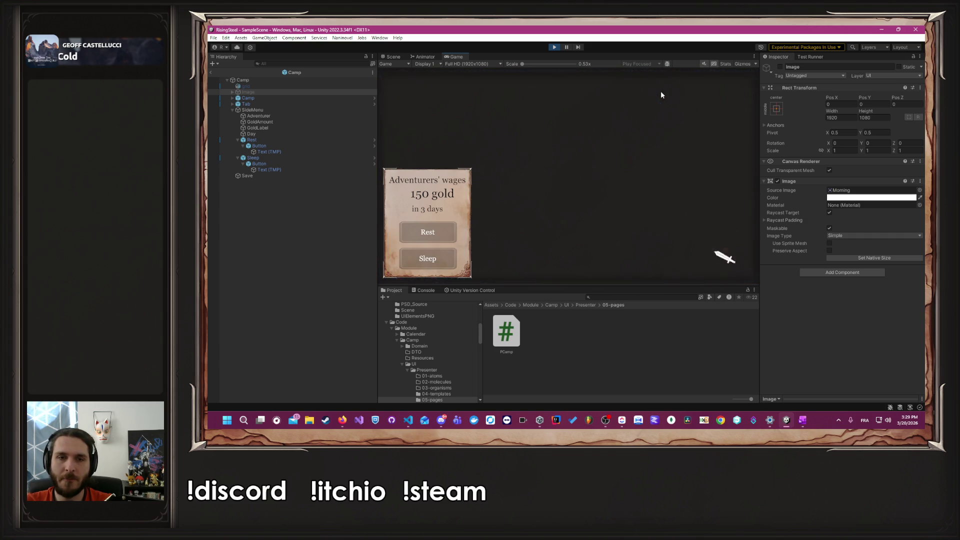
{"action": "left_click", "coordinate": [499, 187]}
{"action": "left_click", "coordinate": [572, 180]}
{"action": "left_click", "coordinate": [573, 179]}
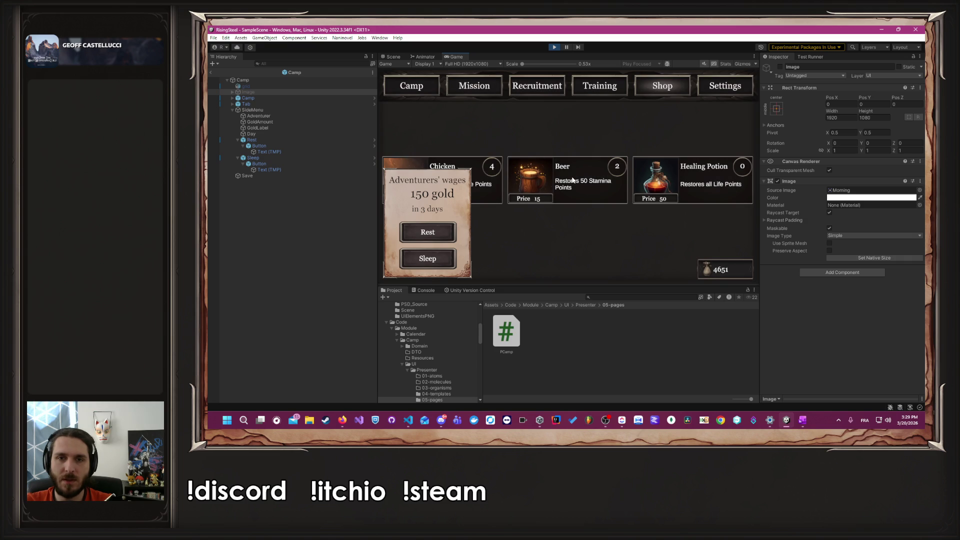
{"action": "left_click", "coordinate": [606, 84]}
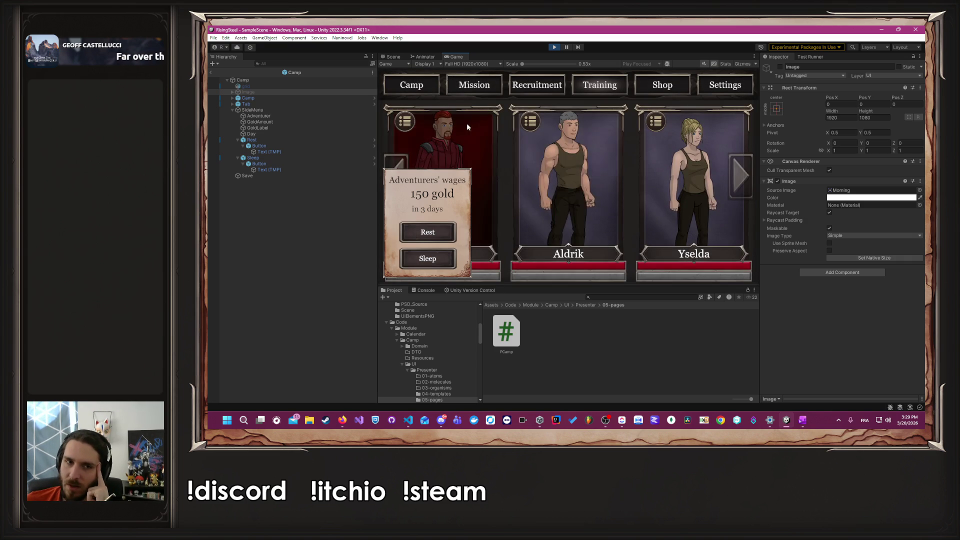
{"action": "left_click", "coordinate": [467, 127]}
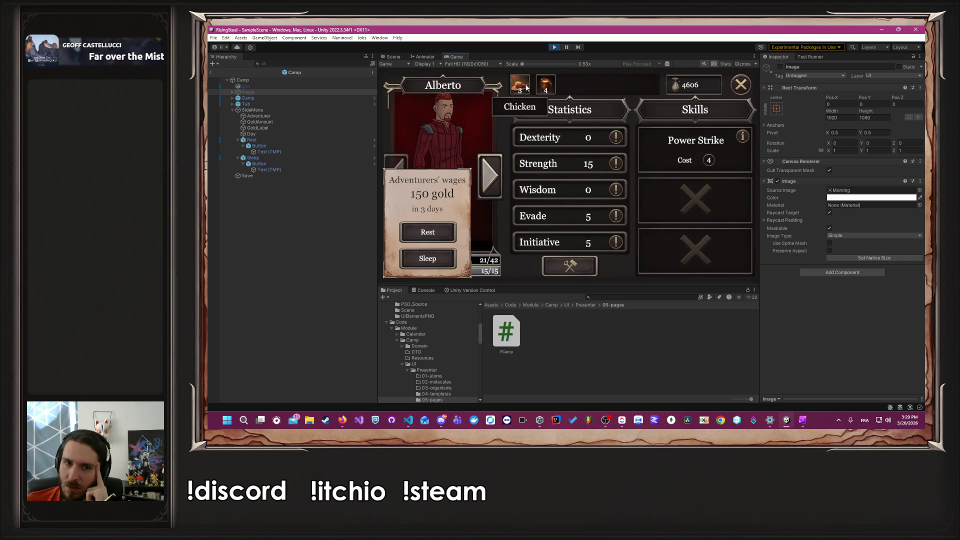
{"action": "left_click", "coordinate": [527, 88]}
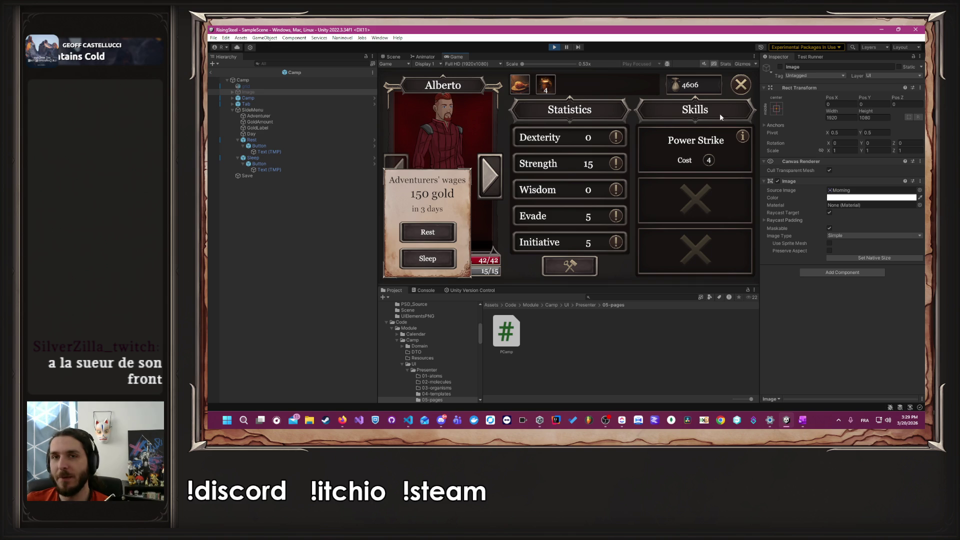
{"action": "left_click", "coordinate": [737, 85]}
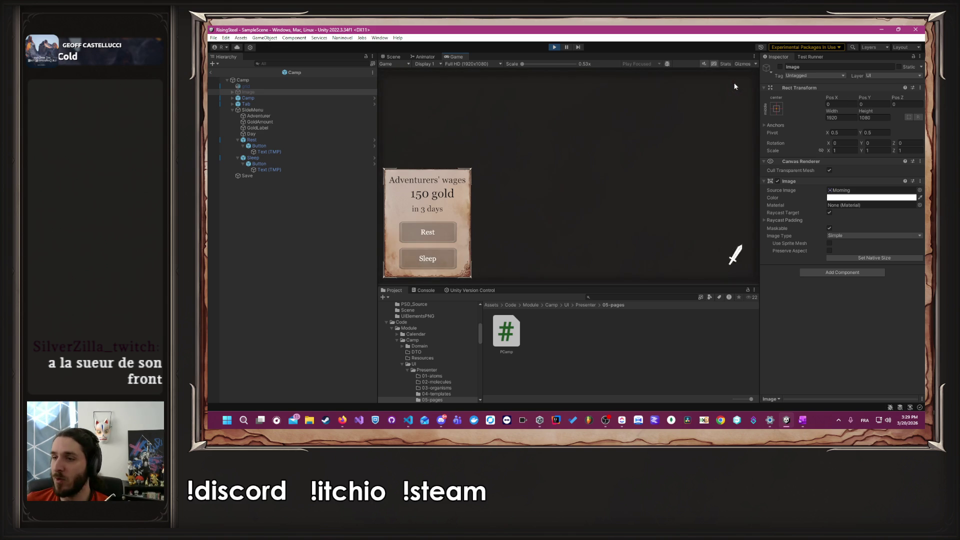
{"action": "left_click", "coordinate": [456, 86]}
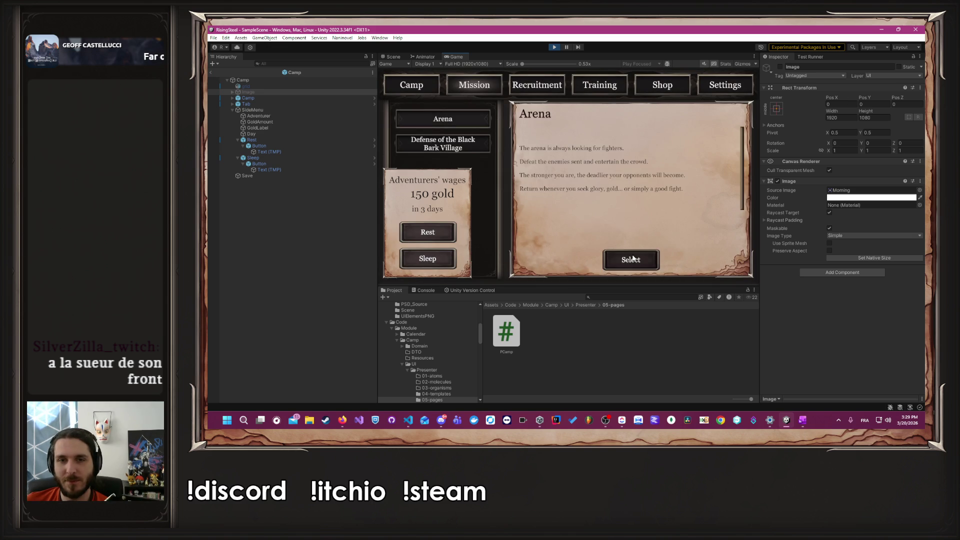
Step: Start another Arena fight and finish it to return to camp
{"action": "left_click", "coordinate": [631, 259]}
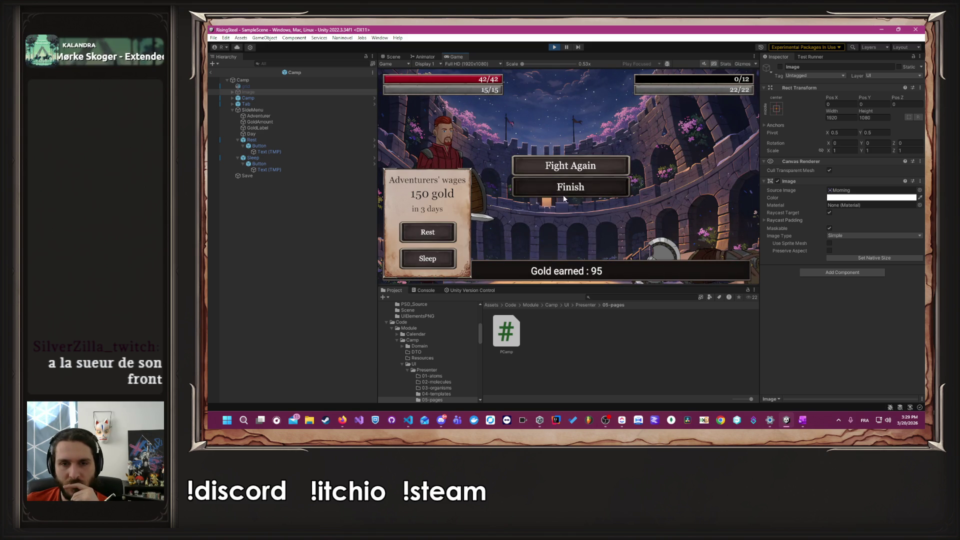
{"action": "left_click", "coordinate": [545, 187]}
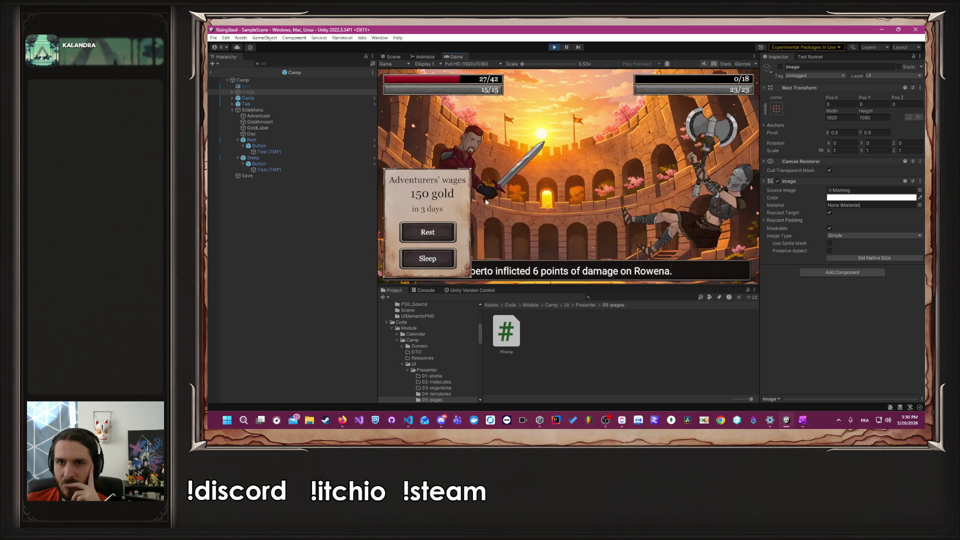
{"action": "left_click", "coordinate": [532, 187]}
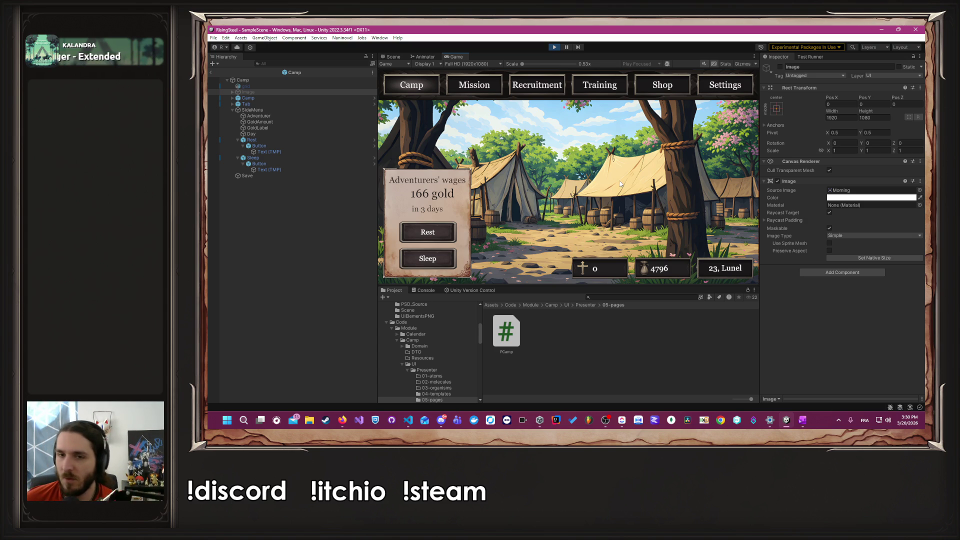
Step: Check the calendar and side menu showing wages of 166 gold, then stop Play mode
{"action": "left_click", "coordinate": [731, 270]}
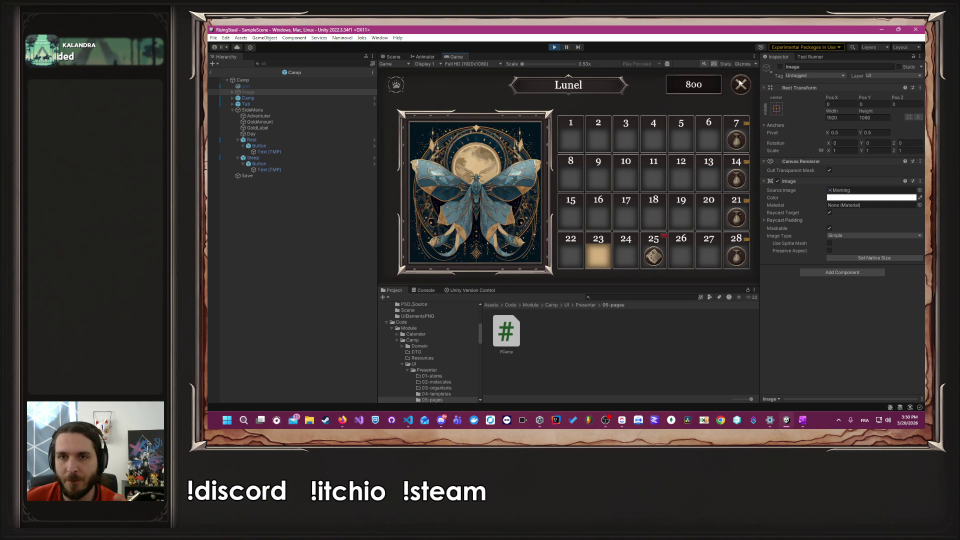
{"action": "left_click", "coordinate": [720, 248]}
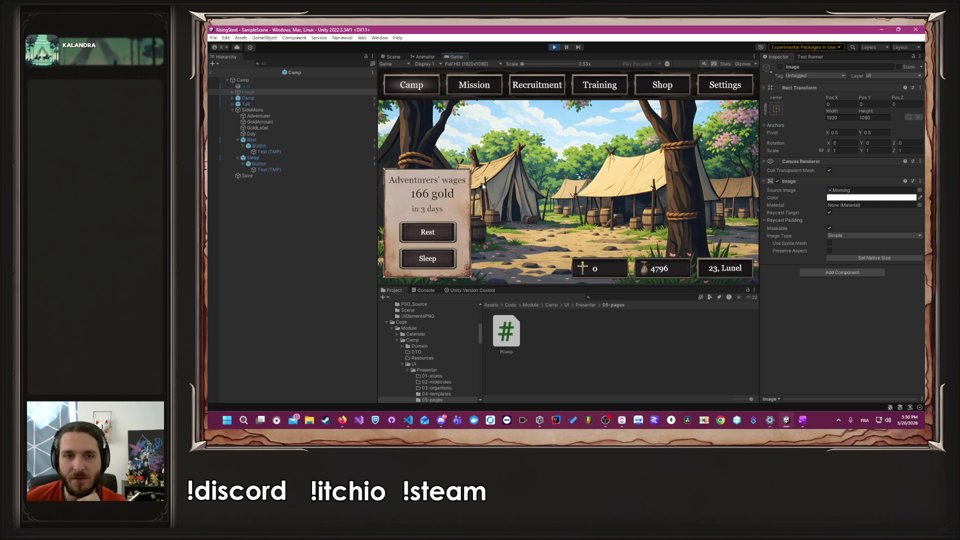
{"action": "left_click", "coordinate": [473, 83]}
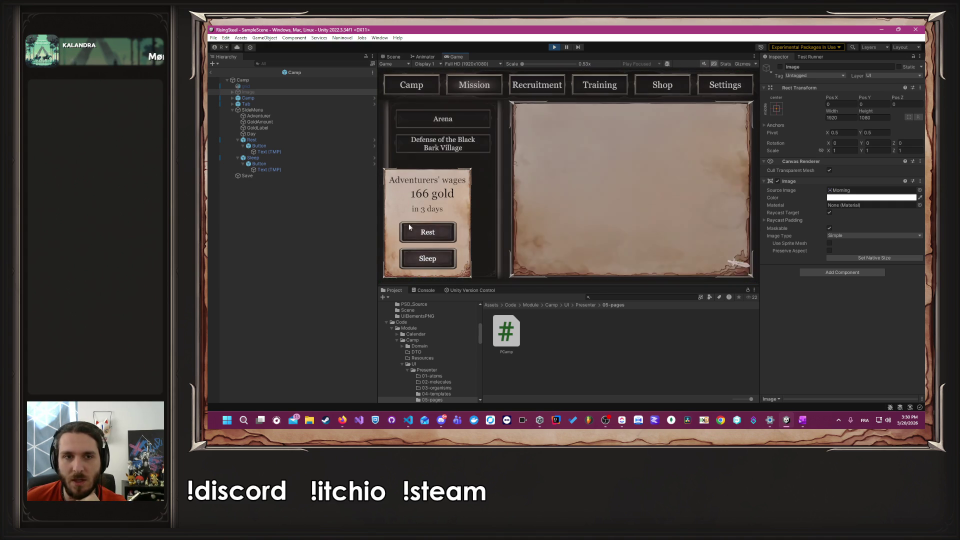
{"action": "left_click", "coordinate": [554, 48]}
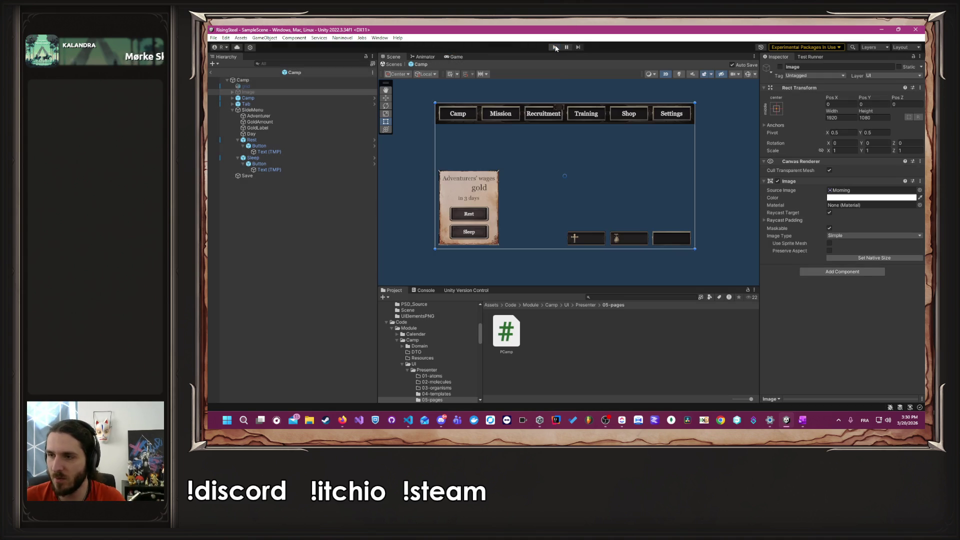
Step: Inspect the Camp page's SideMenu and Tab objects, briefly opening and leaving the Camp prefab
{"action": "left_click", "coordinate": [285, 97]}
{"action": "left_click", "coordinate": [260, 111]}
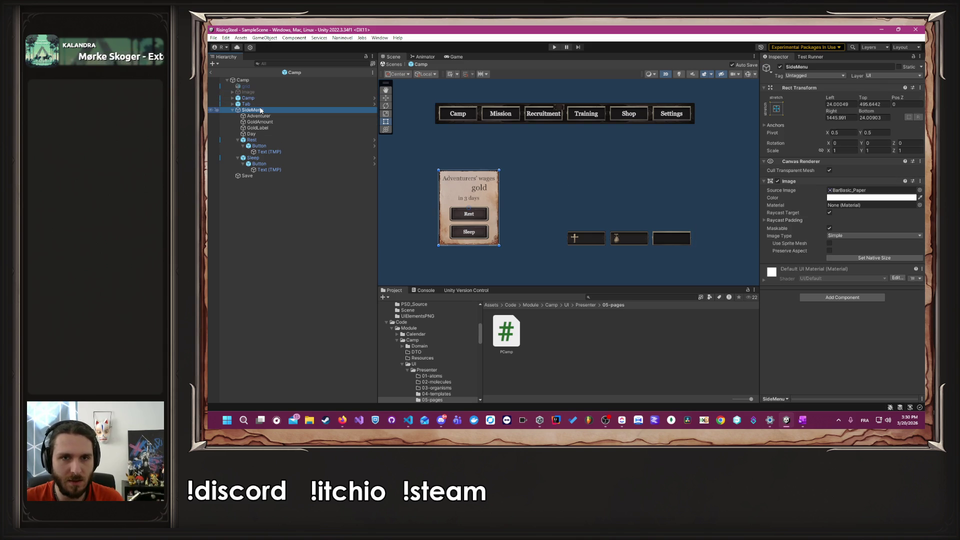
{"action": "left_click", "coordinate": [261, 104]}
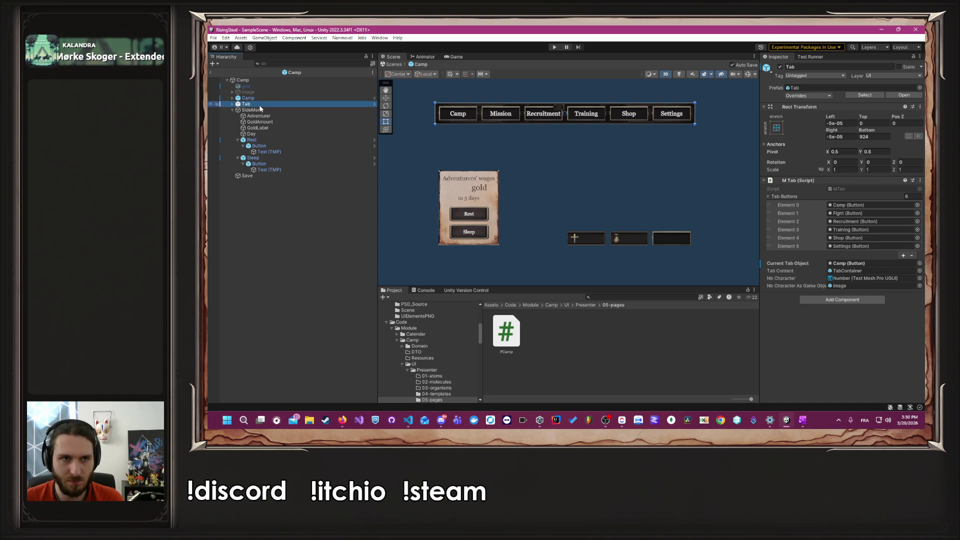
{"action": "left_click", "coordinate": [268, 111]}
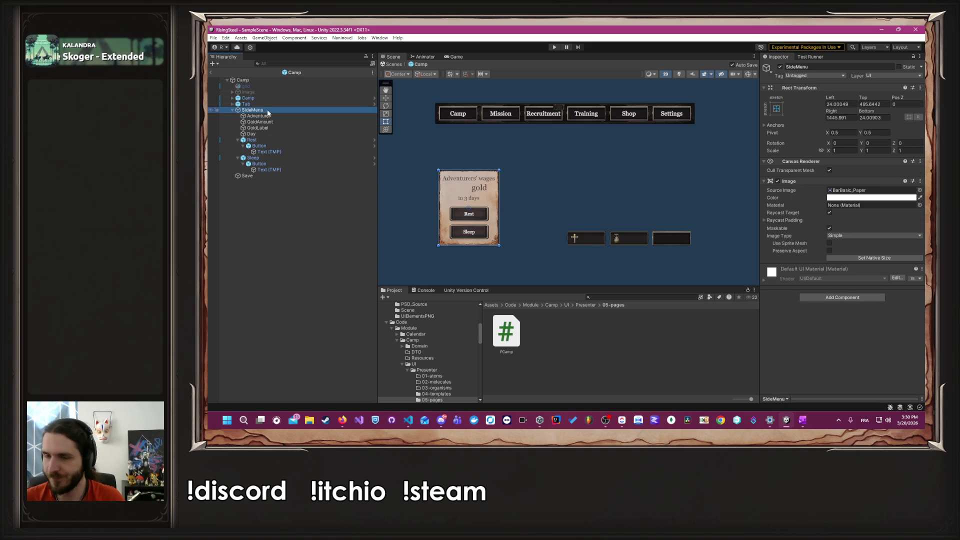
{"action": "left_click", "coordinate": [232, 110]}
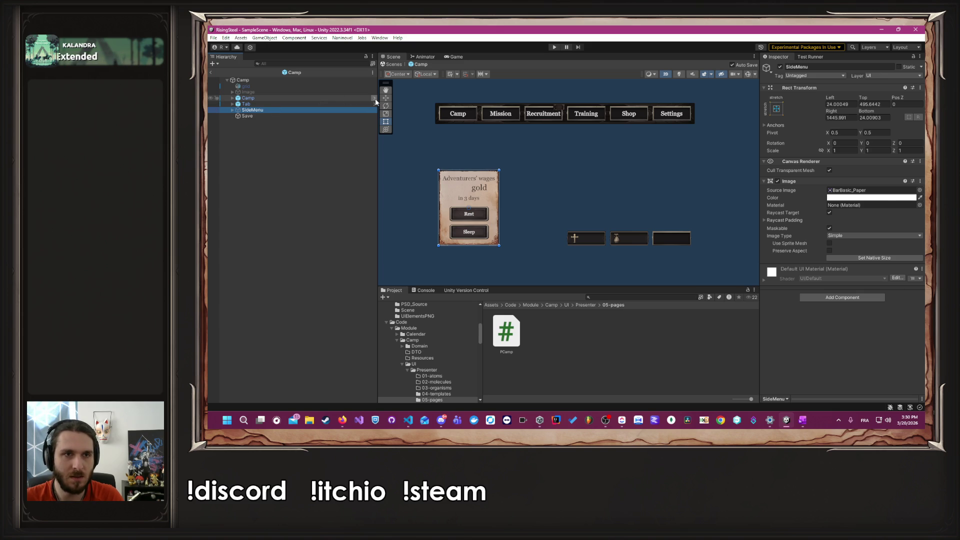
{"action": "double_click", "coordinate": [351, 98]}
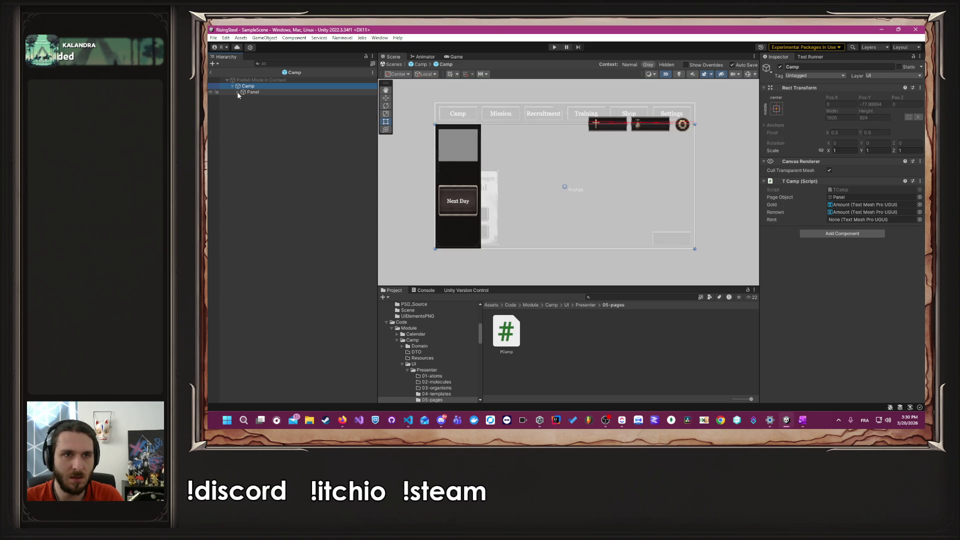
{"action": "left_click", "coordinate": [247, 102]}
{"action": "left_click", "coordinate": [250, 86]}
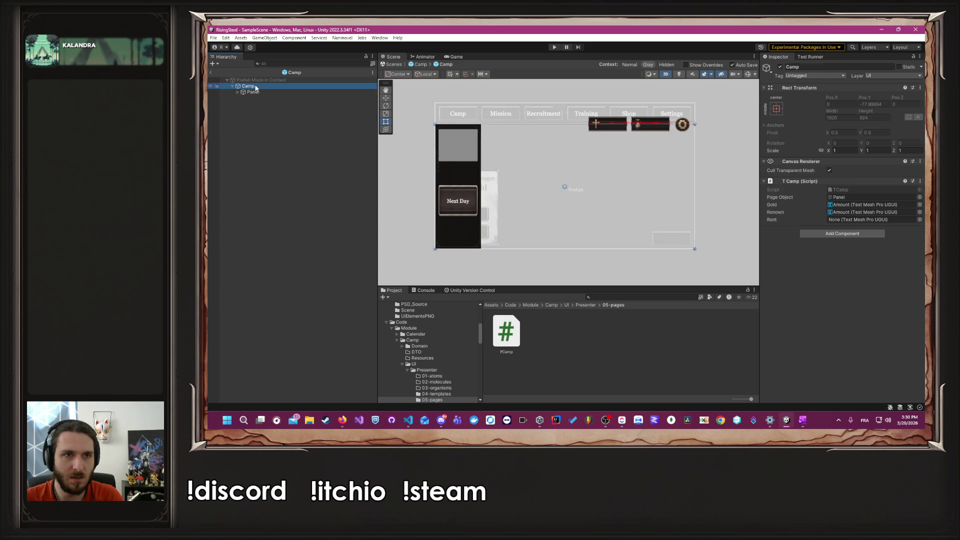
{"action": "left_click", "coordinate": [413, 70]}
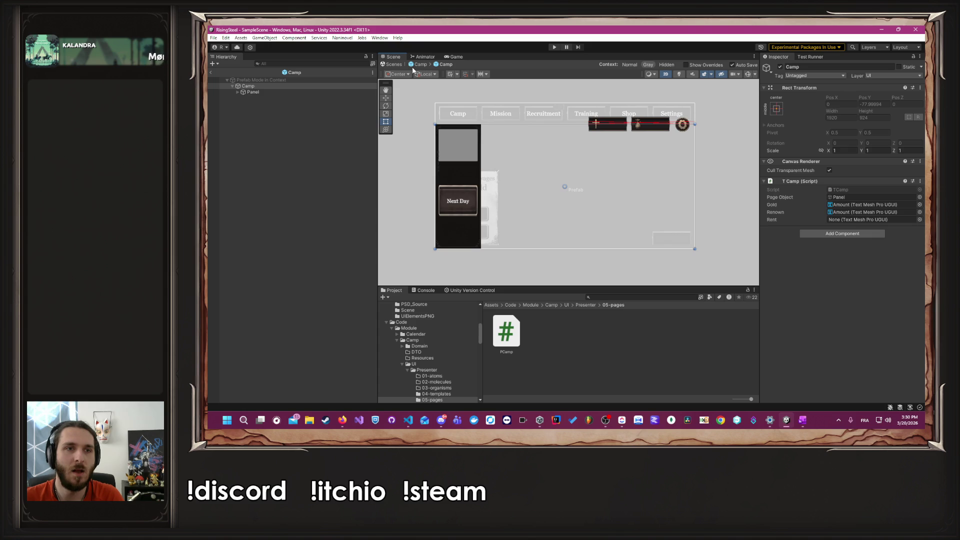
{"action": "left_click", "coordinate": [419, 64]}
Step: Turn SideMenu into a prefab in Scene/05-pages and delete it from the scene
{"action": "left_click", "coordinate": [277, 107]}
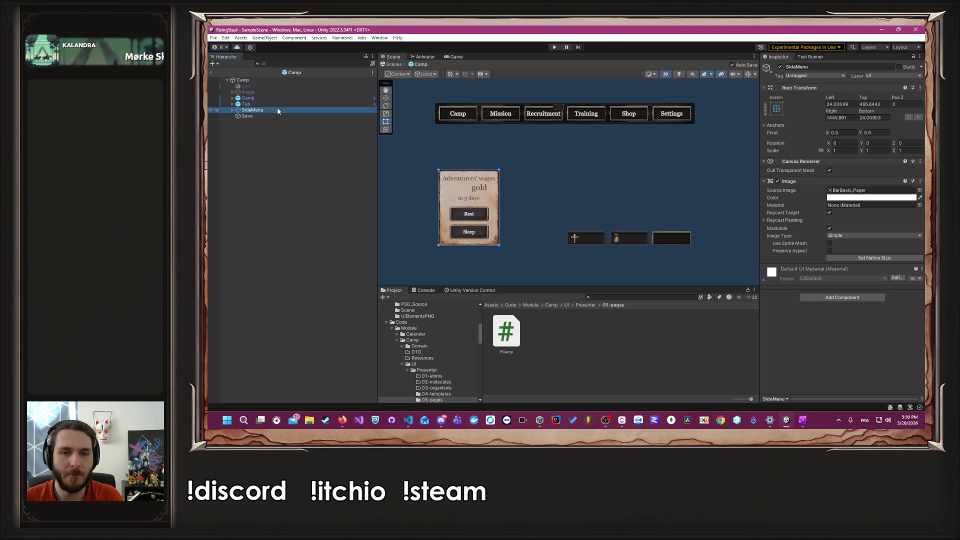
{"action": "scroll", "coordinate": [435, 370], "scroll_direction": "down", "scroll_amount": 3}
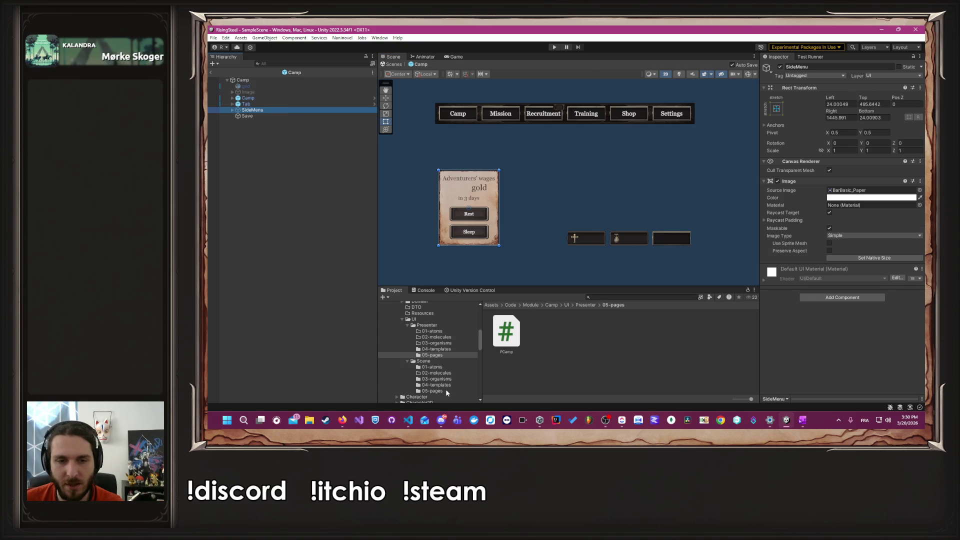
{"action": "left_click", "coordinate": [435, 390]}
{"action": "left_click_drag", "start_coordinate": [263, 111], "coordinate": [671, 360]}
{"action": "left_click", "coordinate": [293, 116]}
{"action": "left_click", "coordinate": [290, 109]}
{"action": "key", "text": "Delete"}
Step: In the Camp prefab, replace LeftMenu under Panel with the new SideMenu prefab
{"action": "left_click", "coordinate": [374, 99]}
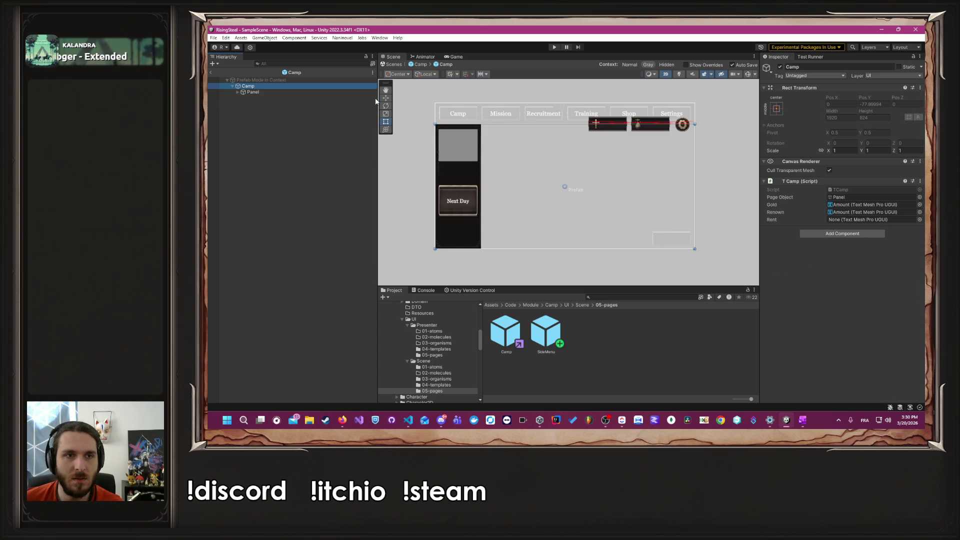
{"action": "left_click", "coordinate": [315, 93]}
{"action": "left_click", "coordinate": [234, 92]}
{"action": "left_click", "coordinate": [252, 98]}
{"action": "key", "text": "Delete"}
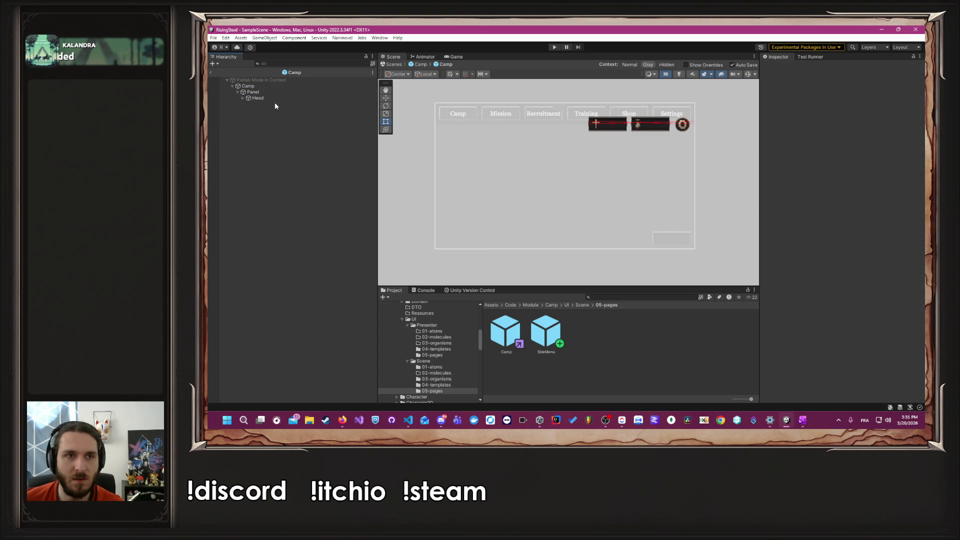
{"action": "left_click", "coordinate": [544, 338]}
{"action": "mouse_move", "coordinate": [545, 339]}
{"action": "left_mouse_down"}
{"action": "mouse_move", "coordinate": [253, 93]}
{"action": "mouse_move", "coordinate": [271, 100]}
{"action": "left_mouse_up"}
Step: Make SideMenu taller, resize the Head area, then return to the scene and play
{"action": "left_click_drag", "start_coordinate": [472, 190], "coordinate": [468, 170]}
{"action": "left_click", "coordinate": [258, 104]}
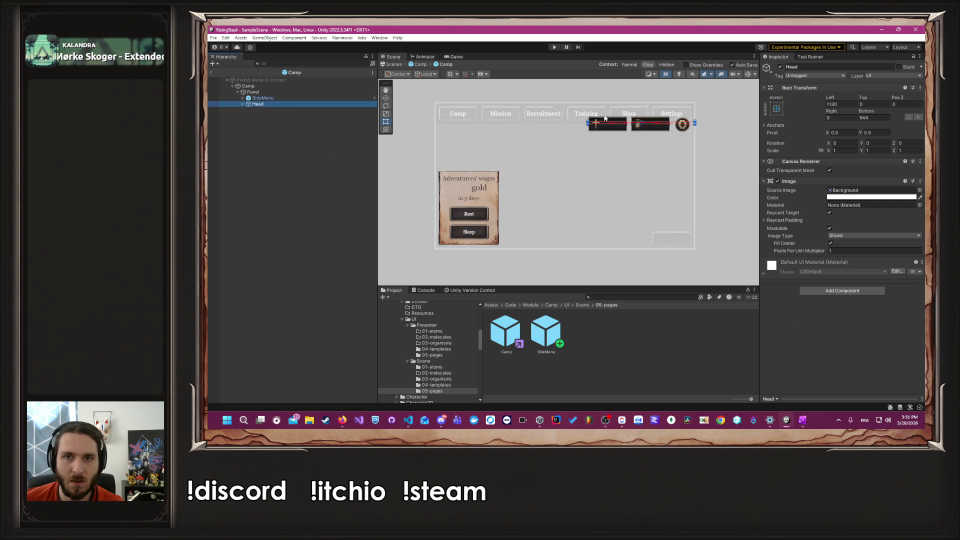
{"action": "mouse_move", "coordinate": [595, 116]}
{"action": "left_mouse_down"}
{"action": "mouse_move", "coordinate": [626, 107]}
{"action": "mouse_move", "coordinate": [628, 95]}
{"action": "mouse_move", "coordinate": [643, 236]}
{"action": "left_mouse_up"}
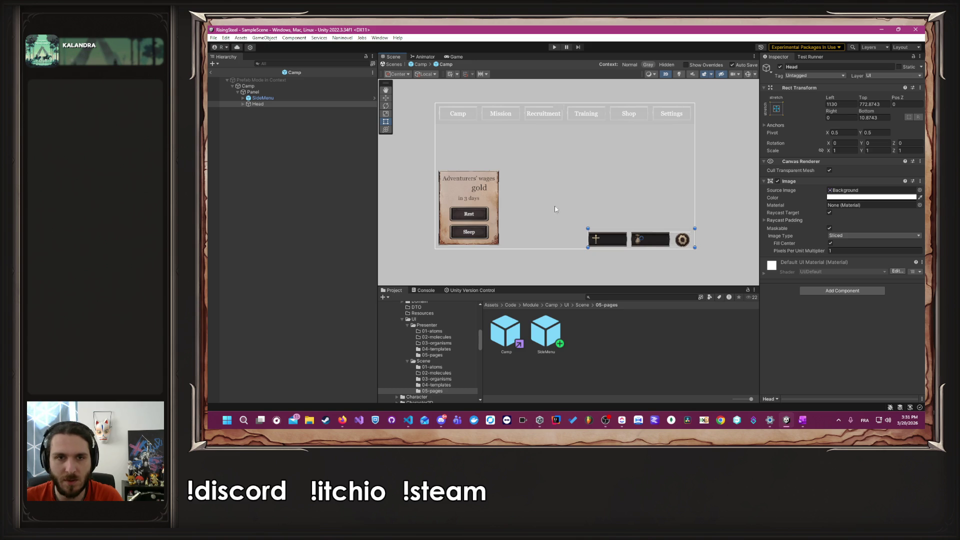
{"action": "left_click", "coordinate": [419, 65]}
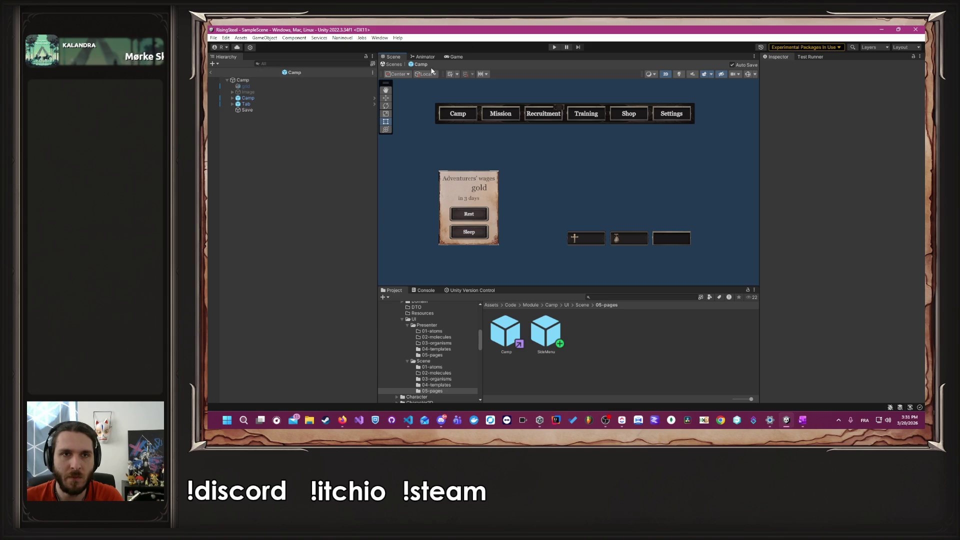
{"action": "left_click", "coordinate": [553, 47]}
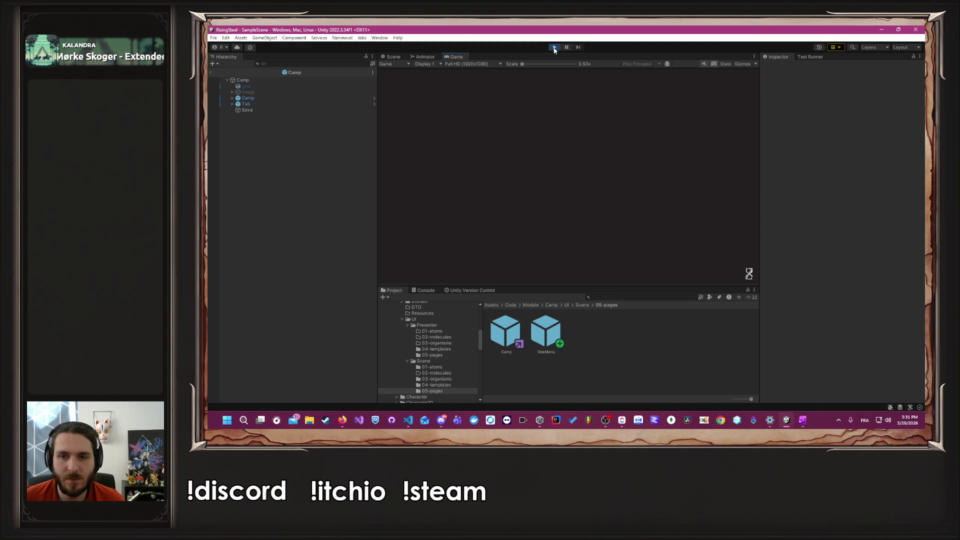
Step: Start a new game and submit a player name
{"action": "left_click", "coordinate": [579, 126]}
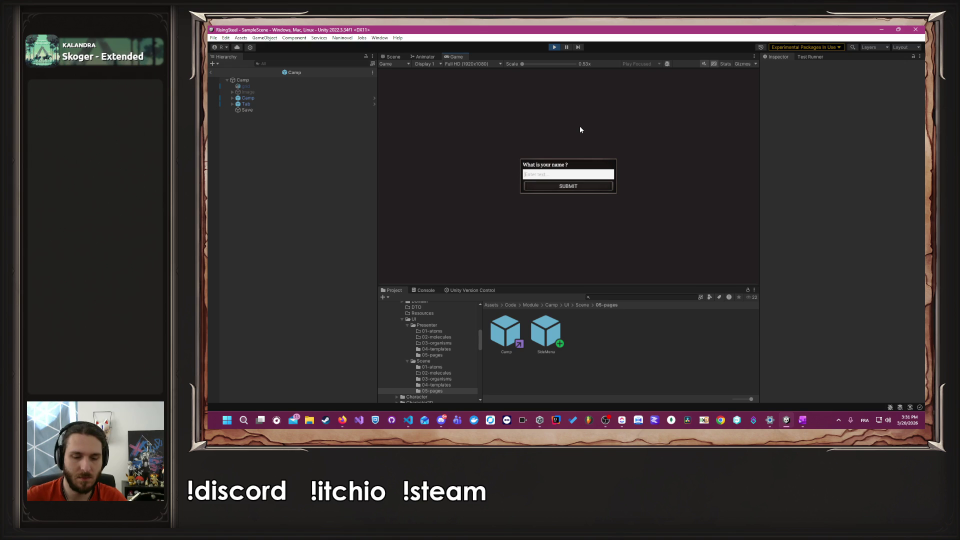
{"action": "type", "text": "Albzerto"}
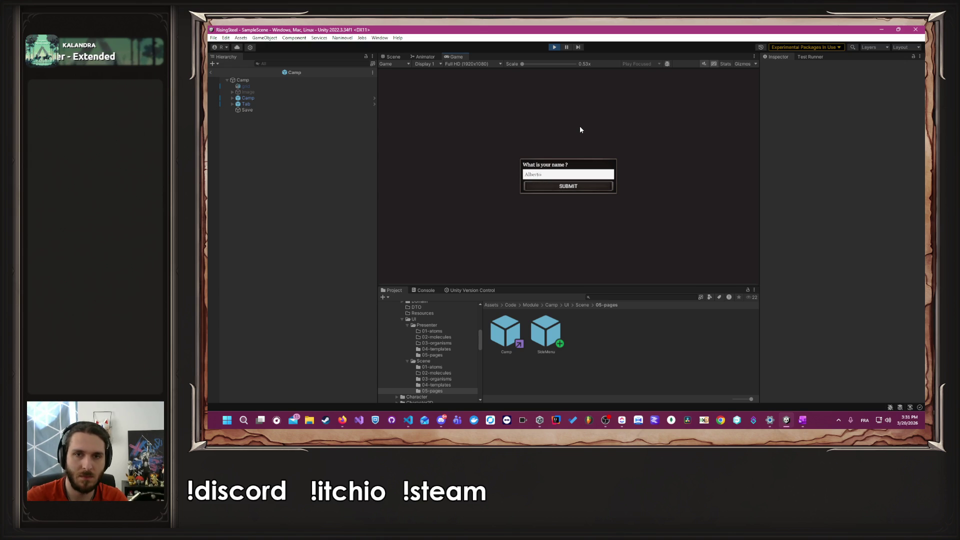
{"action": "key", "text": "Return"}
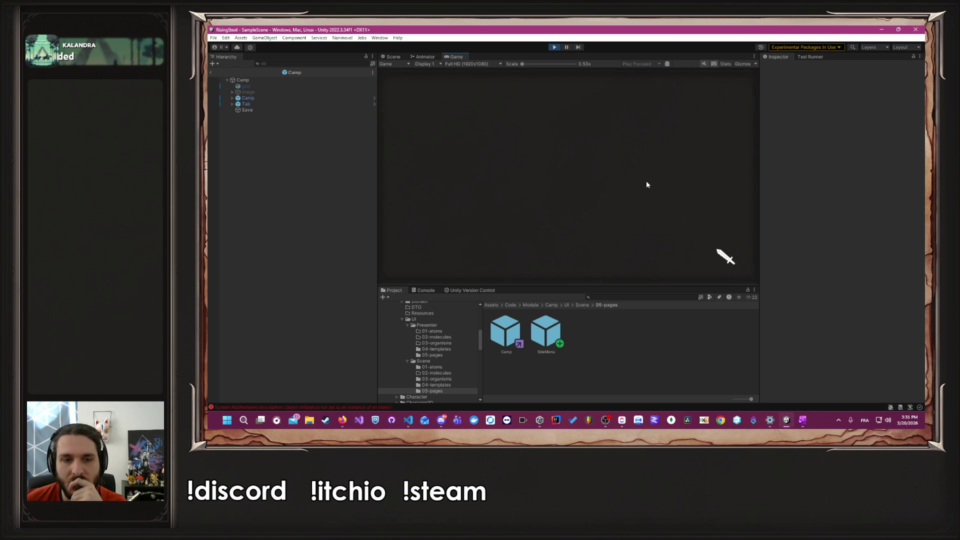
Step: Trace the NullReferenceException in the Console to TCamp.Initialize, then stop Play mode
{"action": "left_click", "coordinate": [352, 407]}
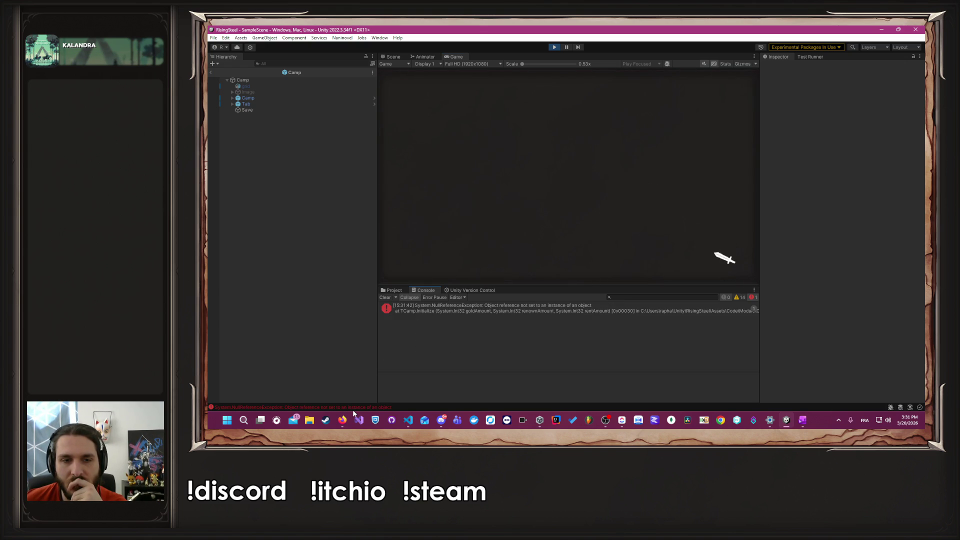
{"action": "left_click", "coordinate": [449, 312]}
{"action": "double_click", "coordinate": [449, 311]}
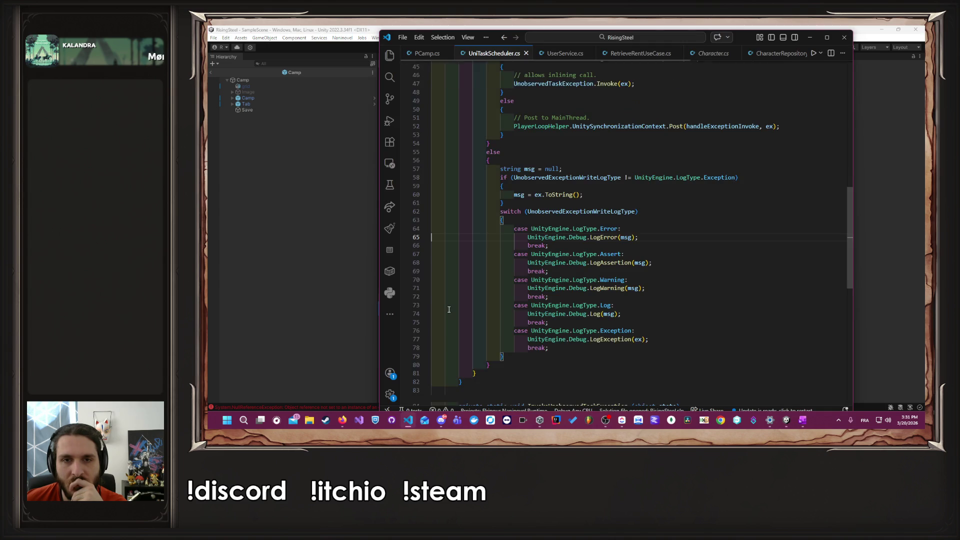
{"action": "key", "text": "alt+Tab"}
{"action": "left_click", "coordinate": [553, 47]}
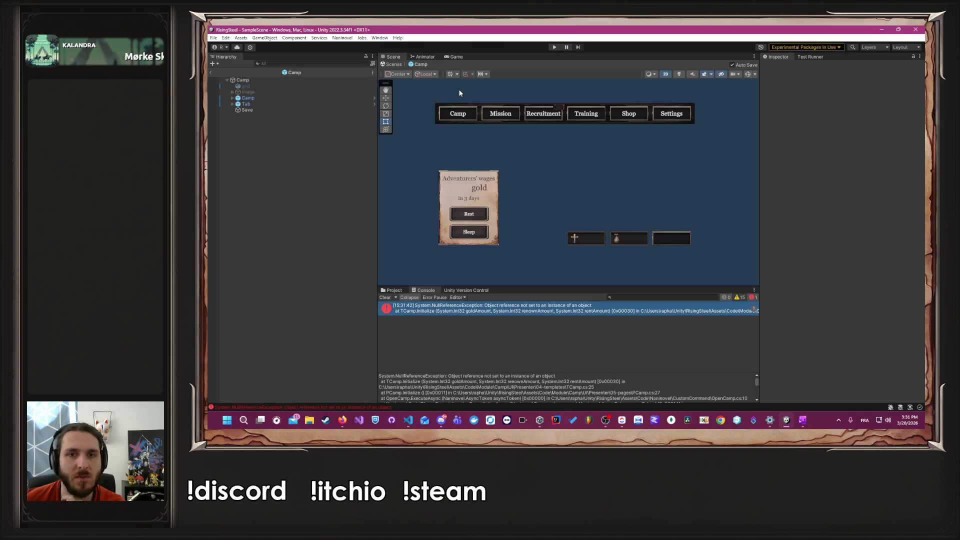
Step: Assign the GoldAmount object to the TCamp Rent field on the Camp page
{"action": "left_click", "coordinate": [248, 98]}
{"action": "left_click", "coordinate": [233, 98]}
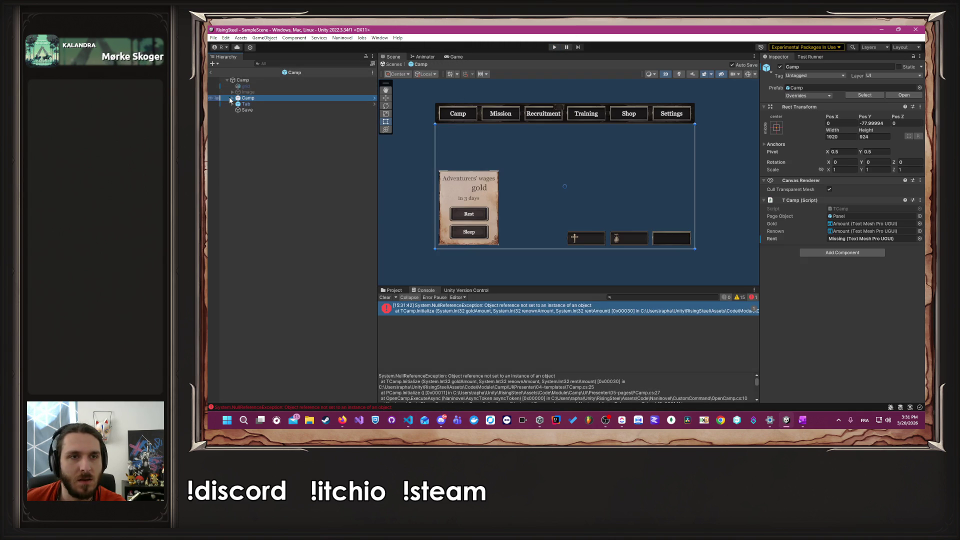
{"action": "left_click", "coordinate": [239, 104]}
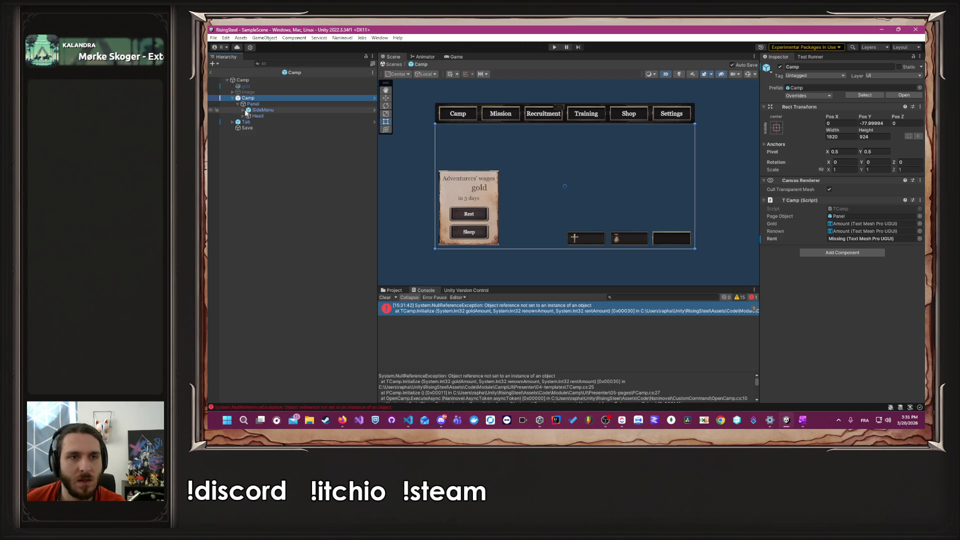
{"action": "left_click", "coordinate": [243, 110]}
{"action": "left_click", "coordinate": [262, 109]}
{"action": "left_click", "coordinate": [262, 98]}
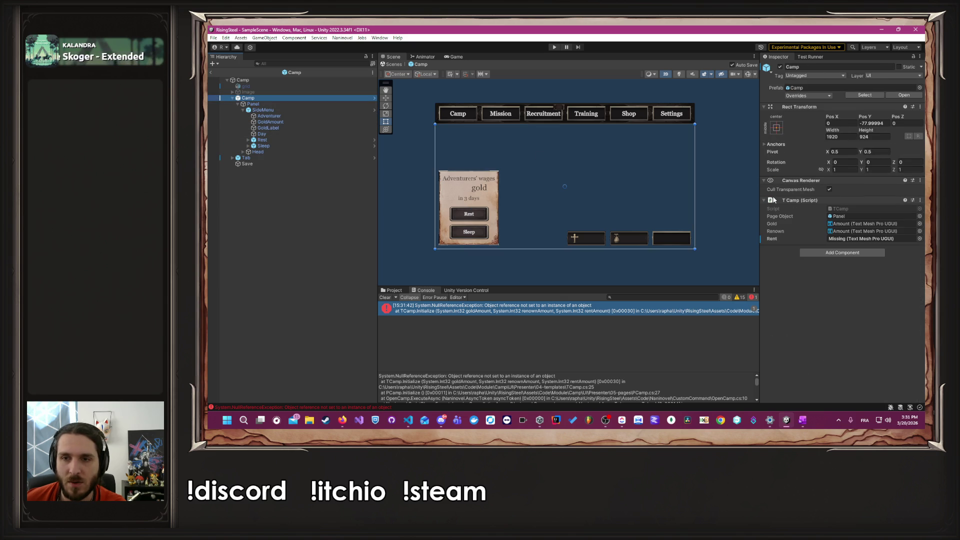
{"action": "mouse_move", "coordinate": [266, 122]}
{"action": "left_mouse_down"}
{"action": "mouse_move", "coordinate": [850, 217]}
{"action": "mouse_move", "coordinate": [859, 238]}
{"action": "left_mouse_up"}
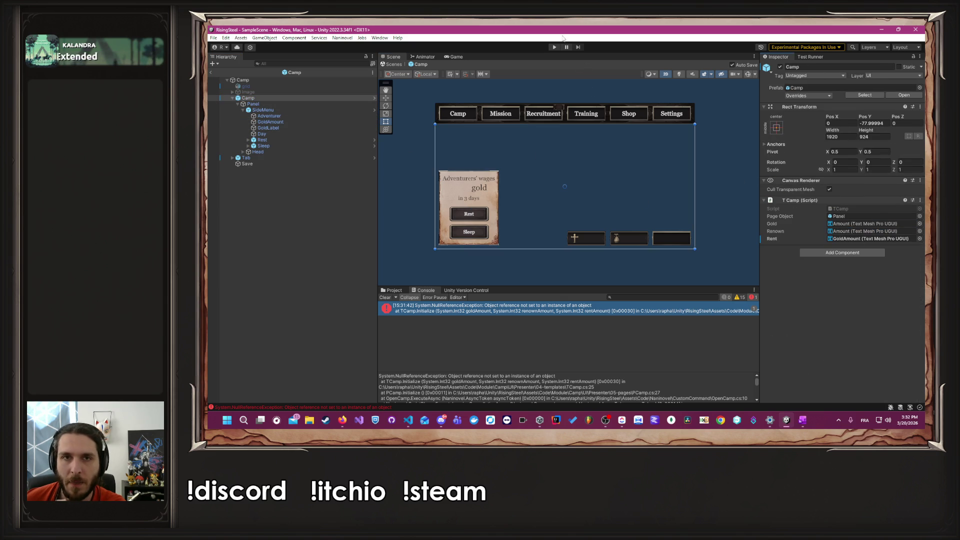
Step: Play a new game, recruit Yselda and Aldrik, return to Camp, then stop playing
{"action": "left_click", "coordinate": [554, 47]}
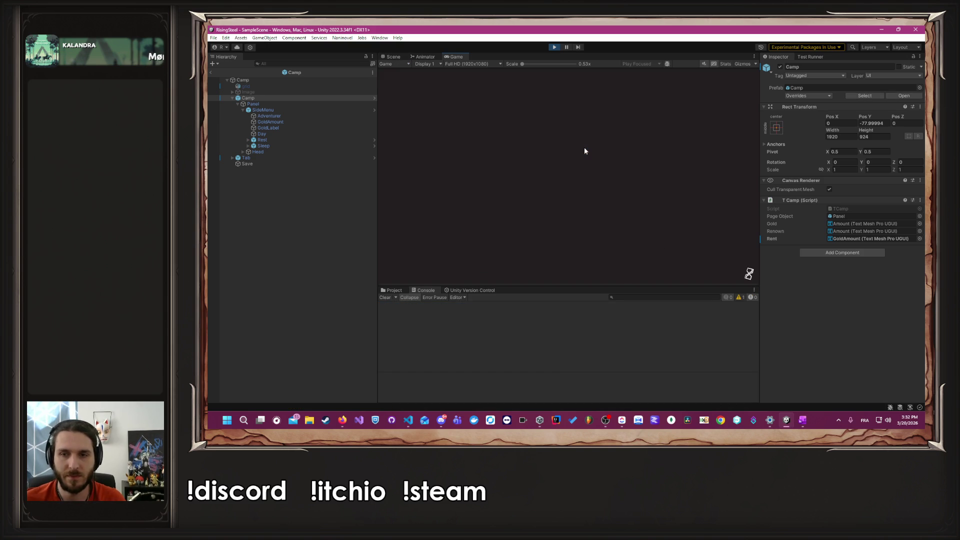
{"action": "left_click", "coordinate": [574, 126]}
{"action": "type", "text": "Alberto"}
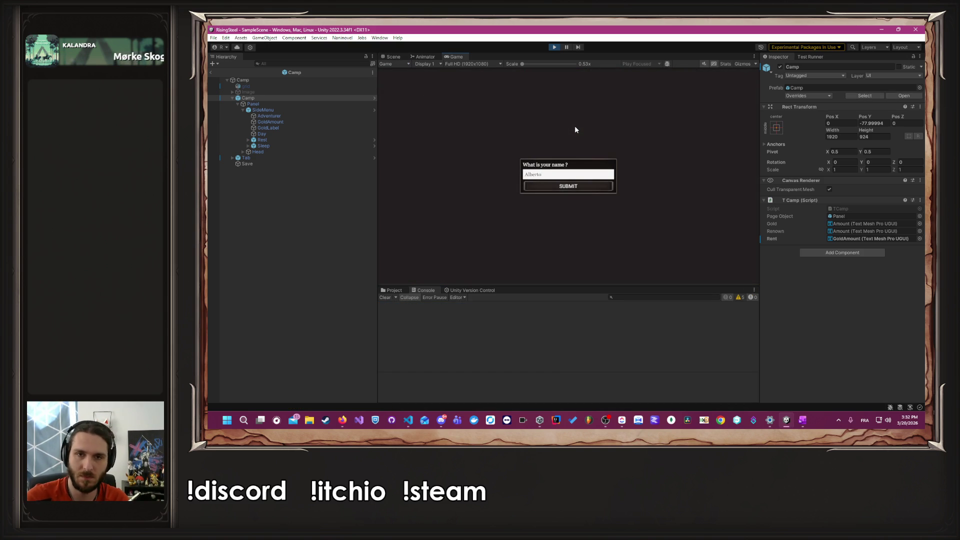
{"action": "key", "text": "Return"}
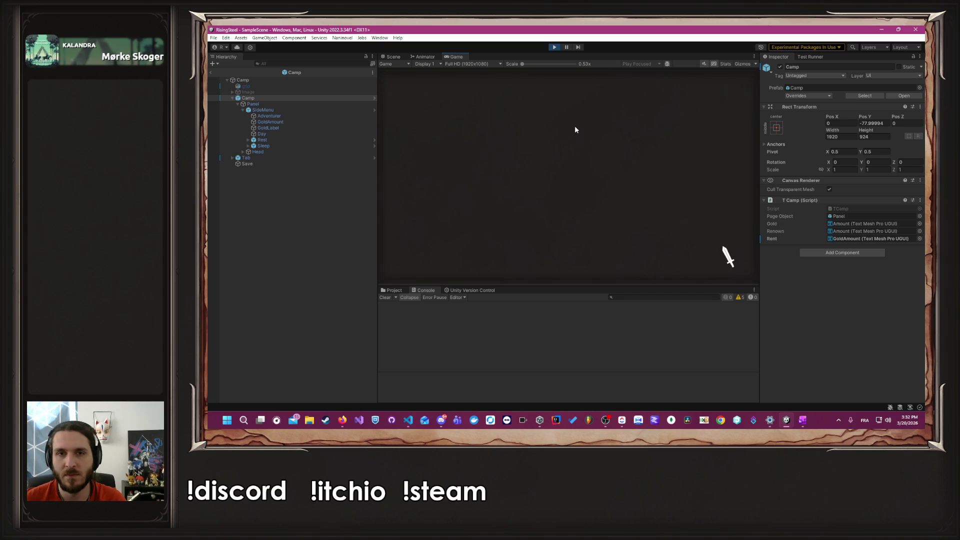
{"action": "left_click", "coordinate": [621, 169]}
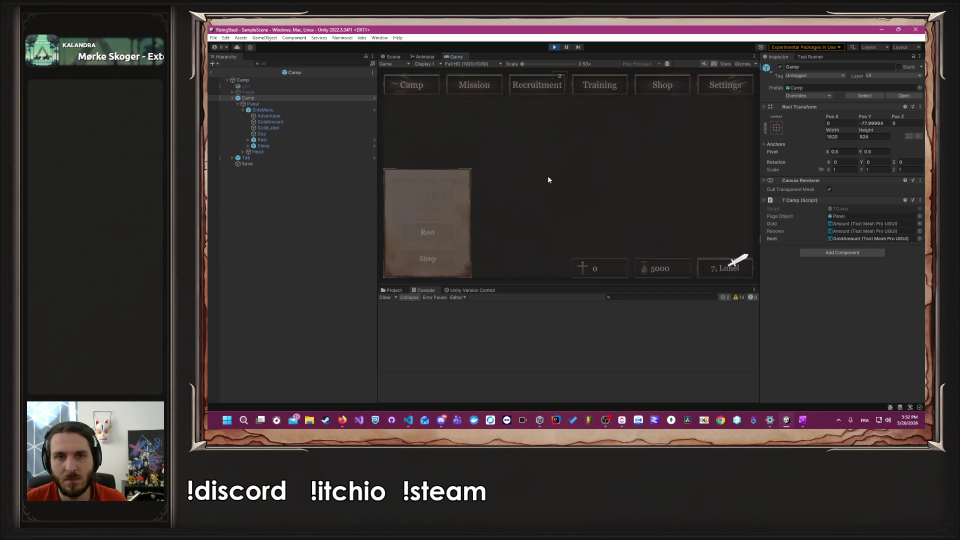
{"action": "left_click", "coordinate": [531, 87]}
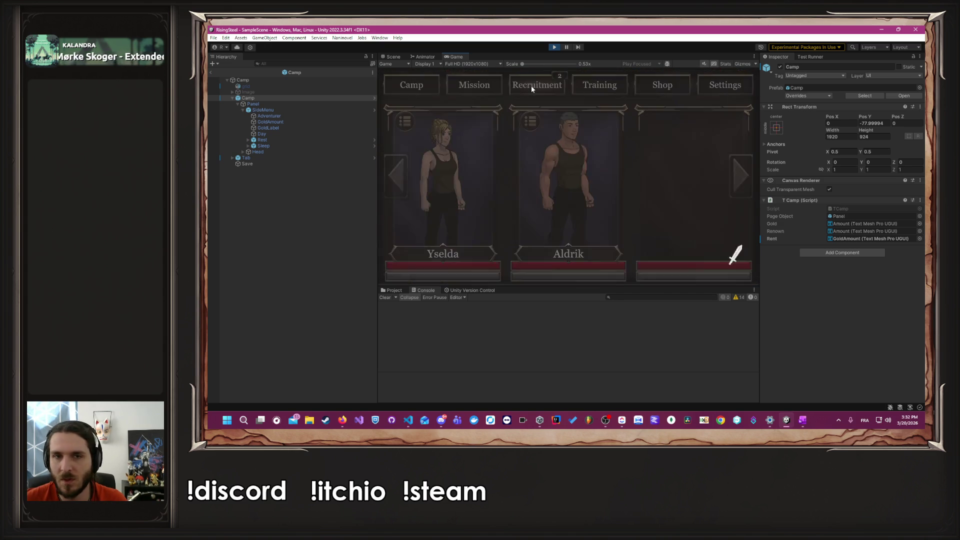
{"action": "left_click", "coordinate": [461, 164]}
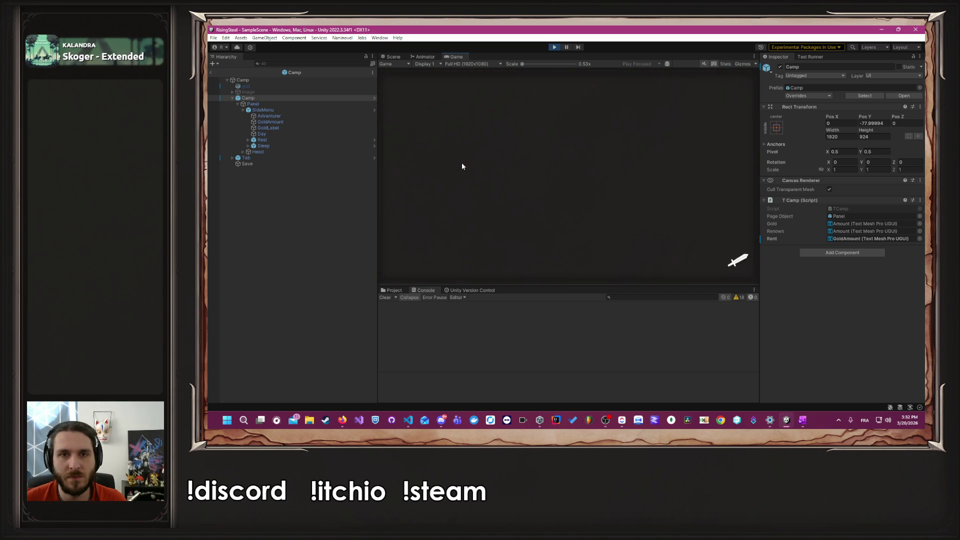
{"action": "left_click", "coordinate": [461, 163]}
{"action": "left_click", "coordinate": [417, 87]}
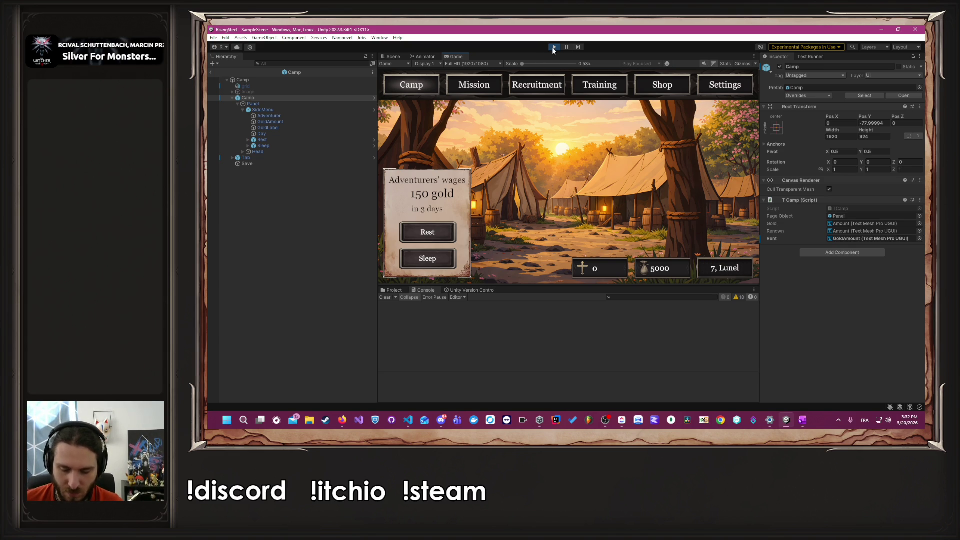
{"action": "left_click", "coordinate": [554, 46]}
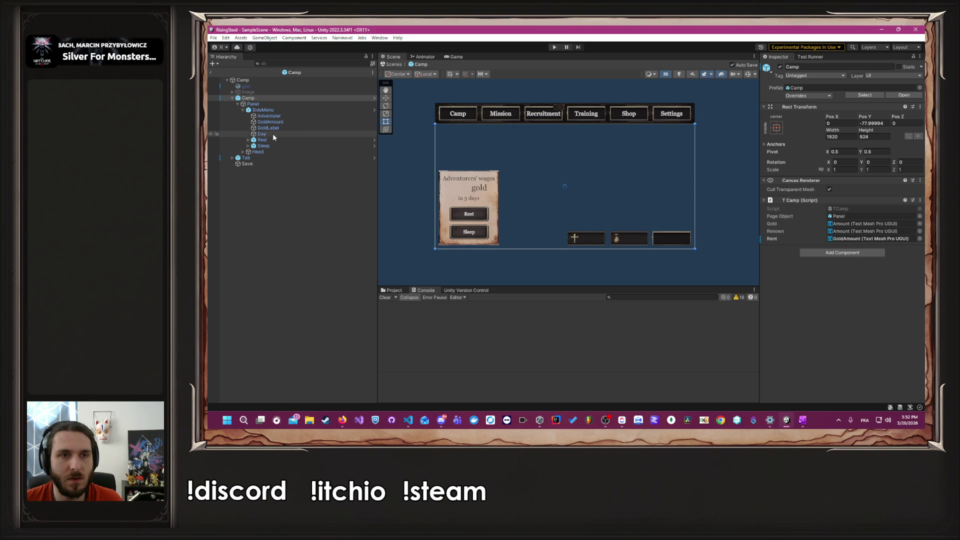
Step: Widen the GoldAmount text box and delete the GoldLabel object
{"action": "scroll", "coordinate": [444, 198], "scroll_direction": "up", "scroll_amount": 2}
{"action": "left_click", "coordinate": [279, 122]}
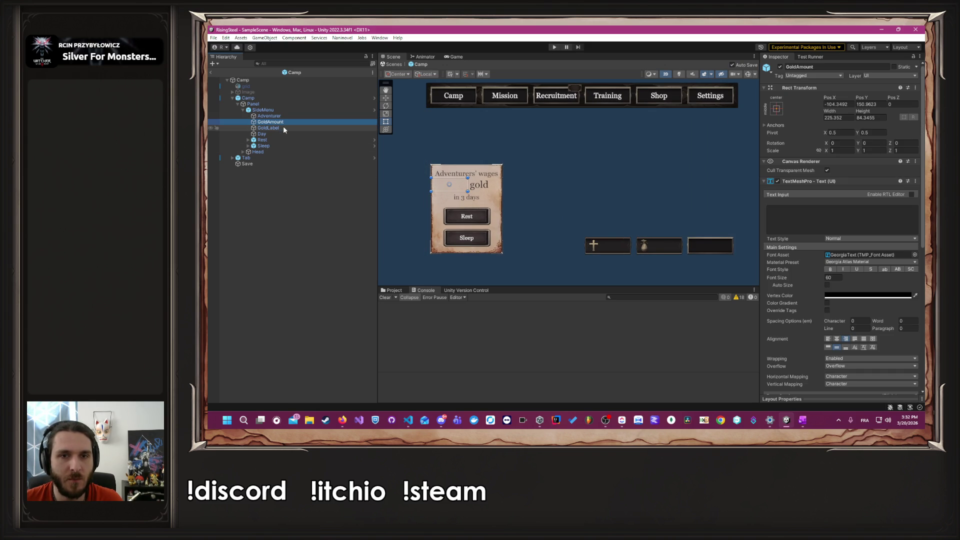
{"action": "left_click_drag", "start_coordinate": [467, 181], "coordinate": [470, 181]}
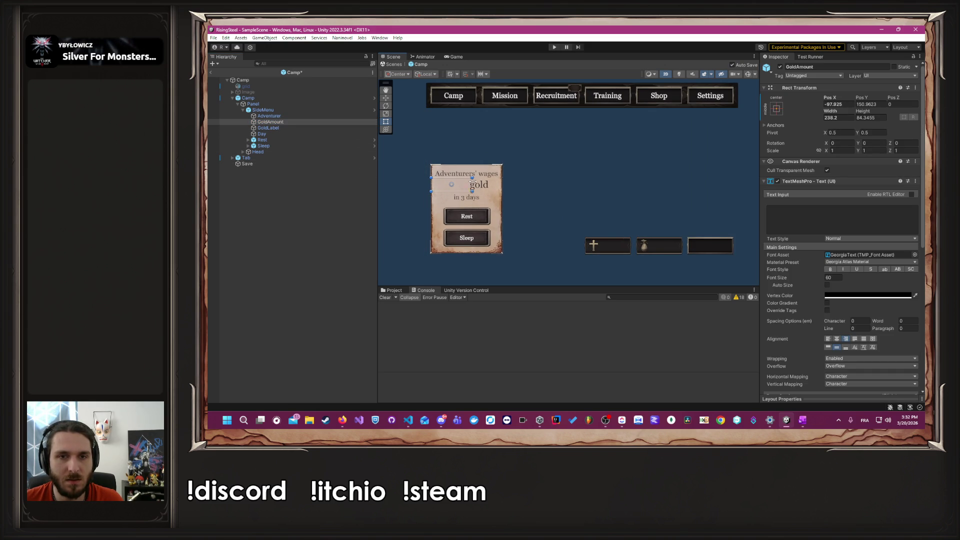
{"action": "left_click", "coordinate": [281, 128]}
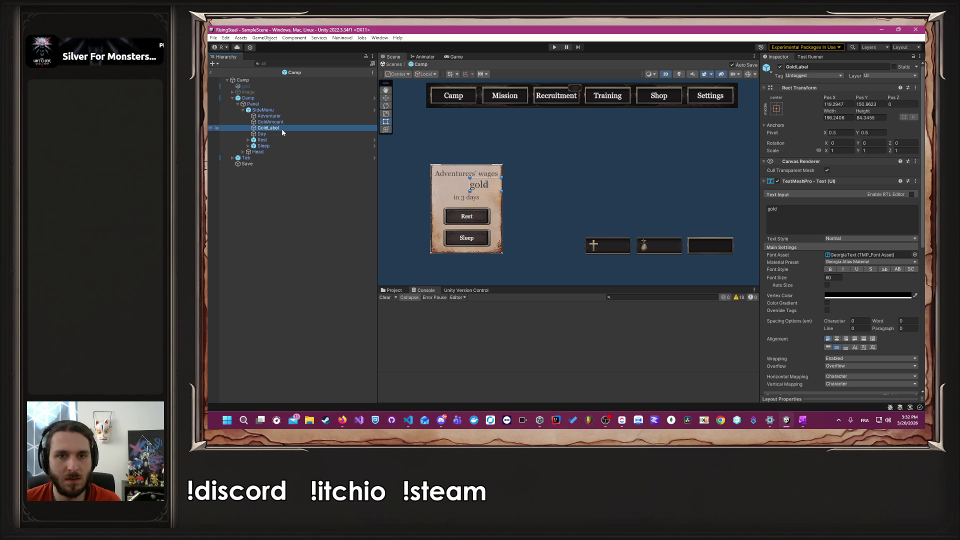
{"action": "key", "text": "Delete"}
Step: Centre-align the GoldAmount text
{"action": "left_click", "coordinate": [268, 124]}
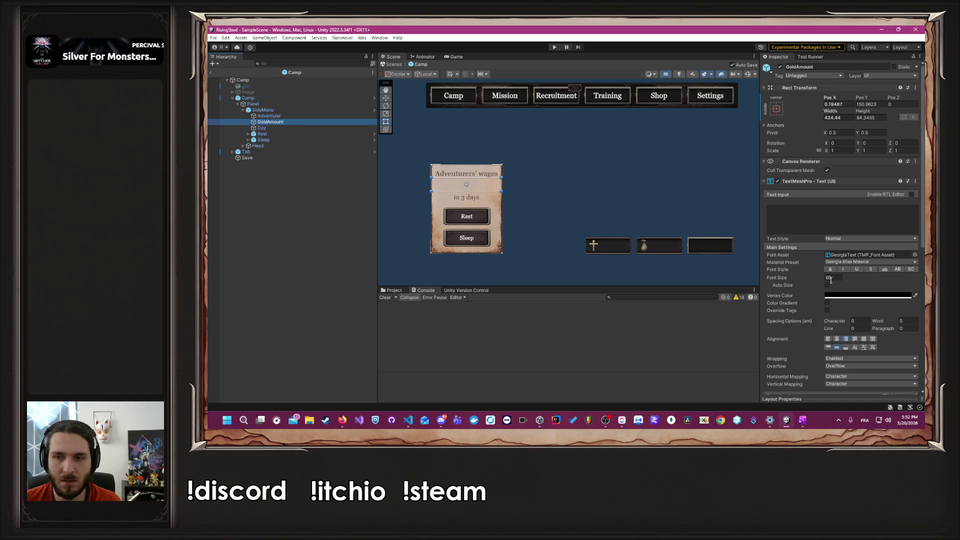
{"action": "left_click", "coordinate": [845, 338]}
{"action": "left_click", "coordinate": [786, 68]}
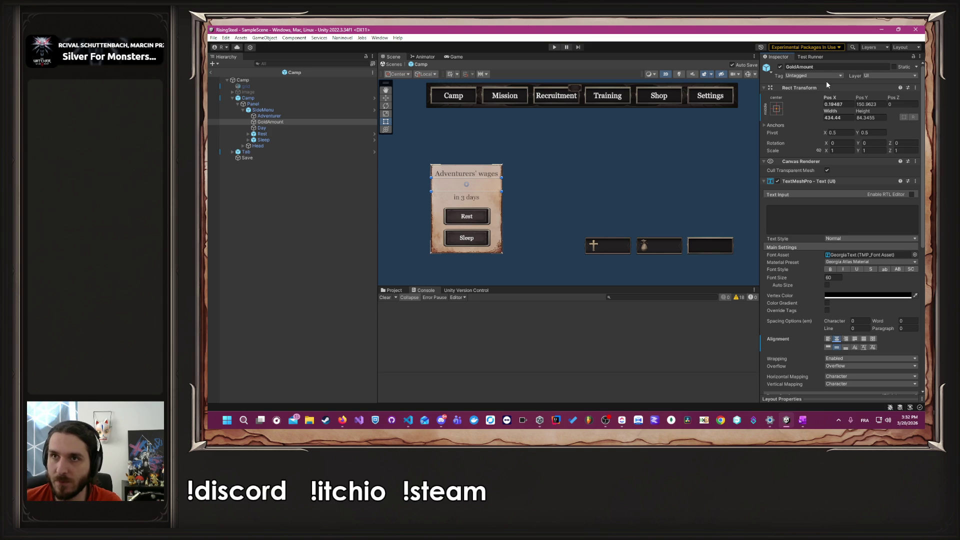
{"action": "left_click", "coordinate": [579, 195]}
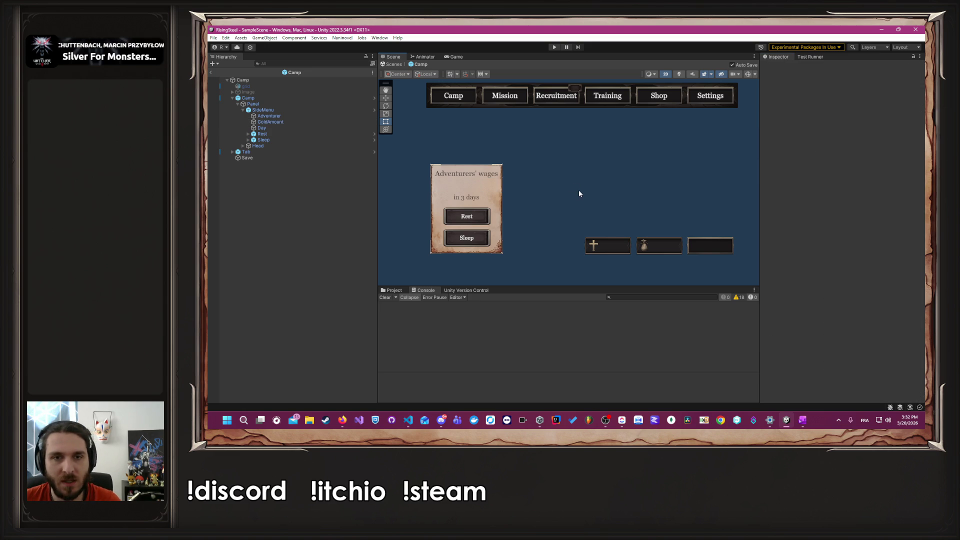
{"action": "scroll", "coordinate": [572, 188], "scroll_direction": "up", "scroll_amount": 2}
{"action": "key", "text": "alt+Tab"}
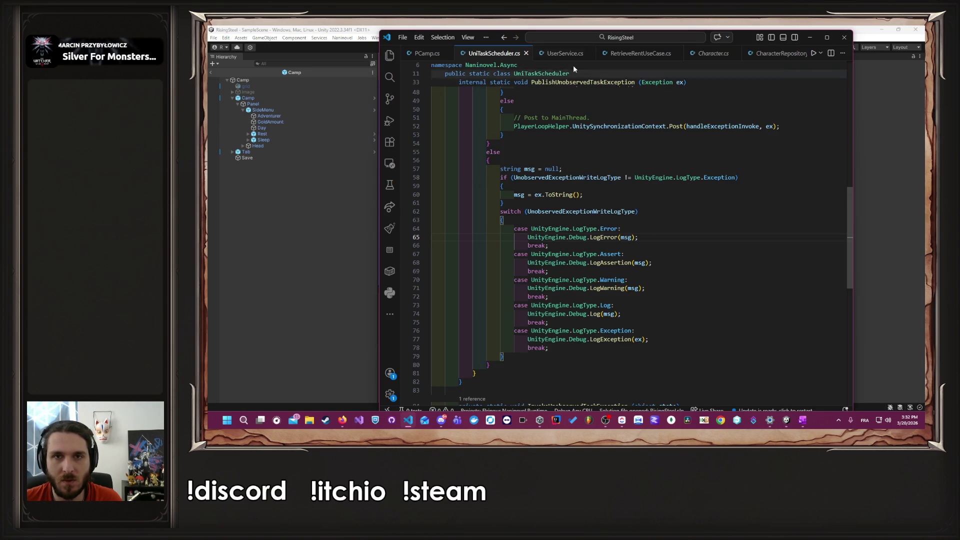
Step: Browse UserService, TCamp, RetrieveGoldUseCase, RetrieveRentUseCase and UniTaskScheduler code files
{"action": "left_click", "coordinate": [566, 53]}
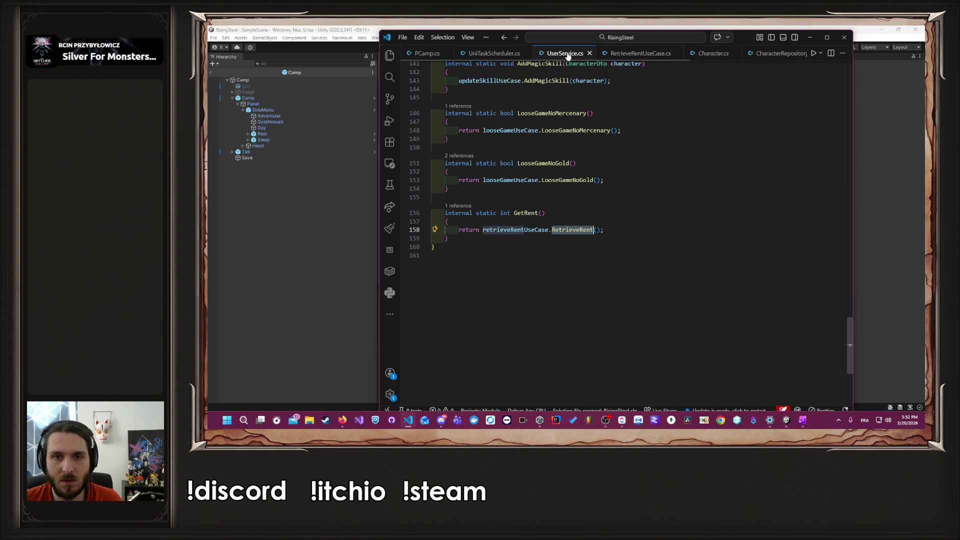
{"action": "scroll", "coordinate": [649, 98], "scroll_direction": "up", "scroll_amount": 8}
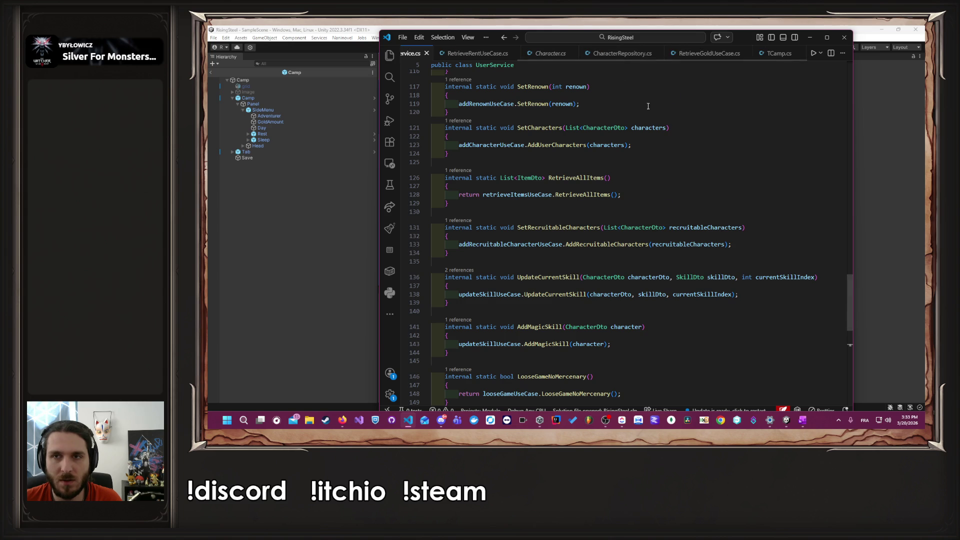
{"action": "scroll", "coordinate": [649, 98], "scroll_direction": "down", "scroll_amount": 5}
{"action": "left_click", "coordinate": [820, 39]}
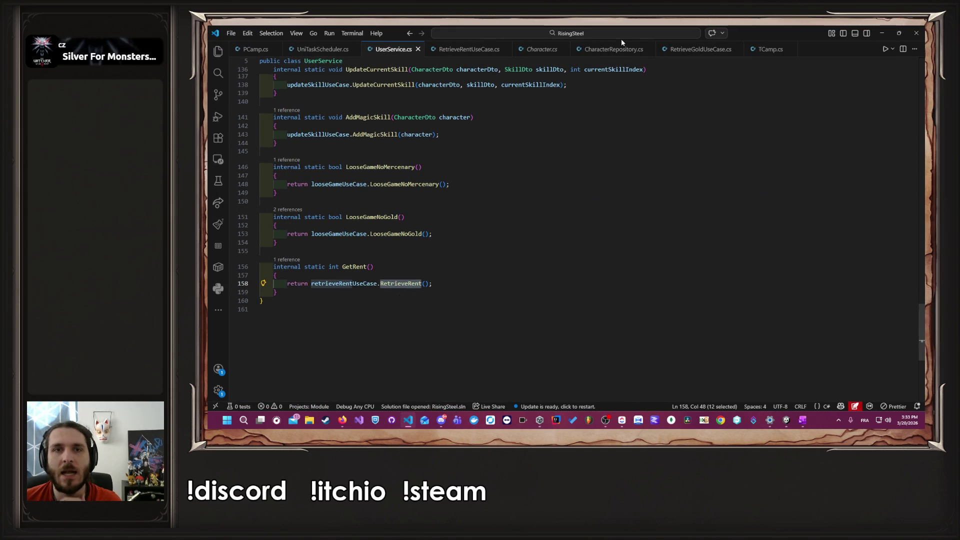
{"action": "left_click", "coordinate": [760, 50]}
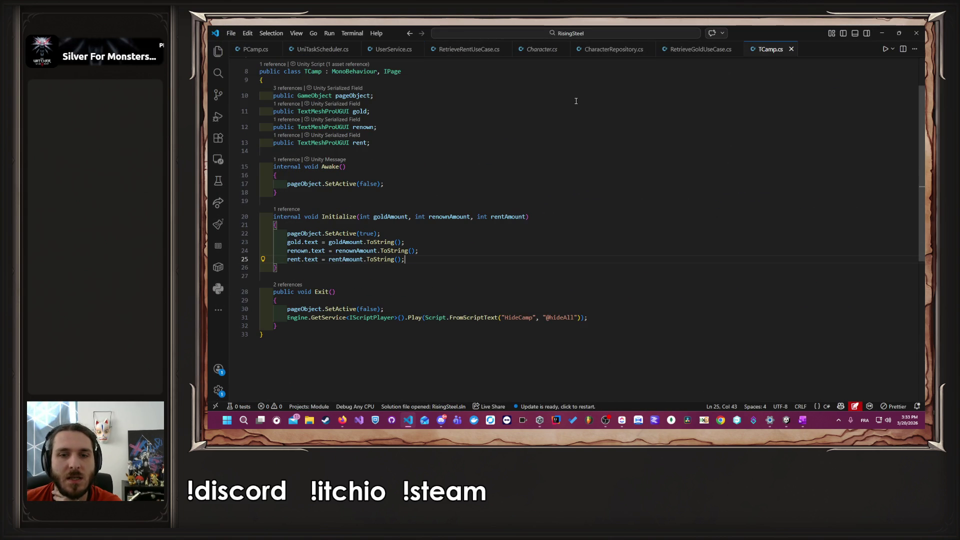
{"action": "left_click", "coordinate": [672, 50]}
{"action": "left_click", "coordinate": [522, 95]}
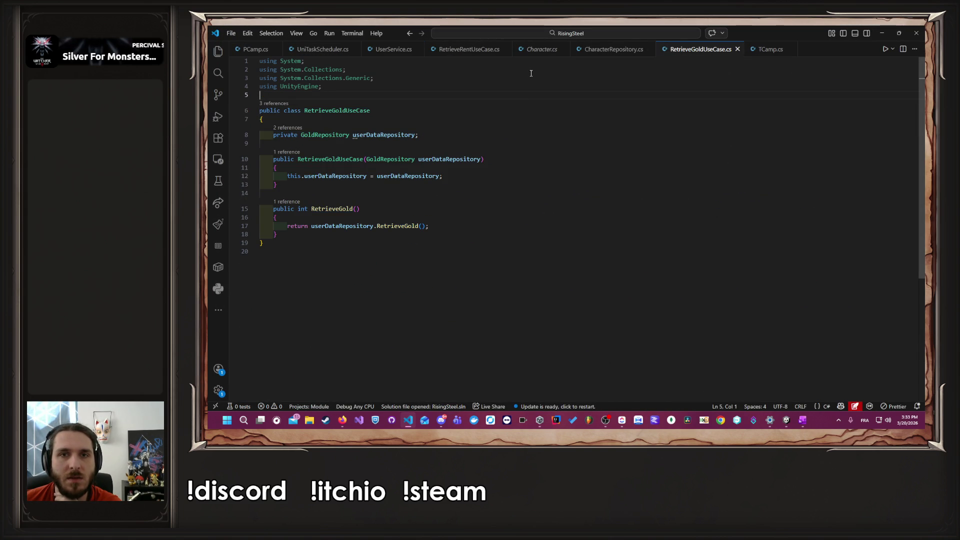
{"action": "left_click", "coordinate": [469, 49]}
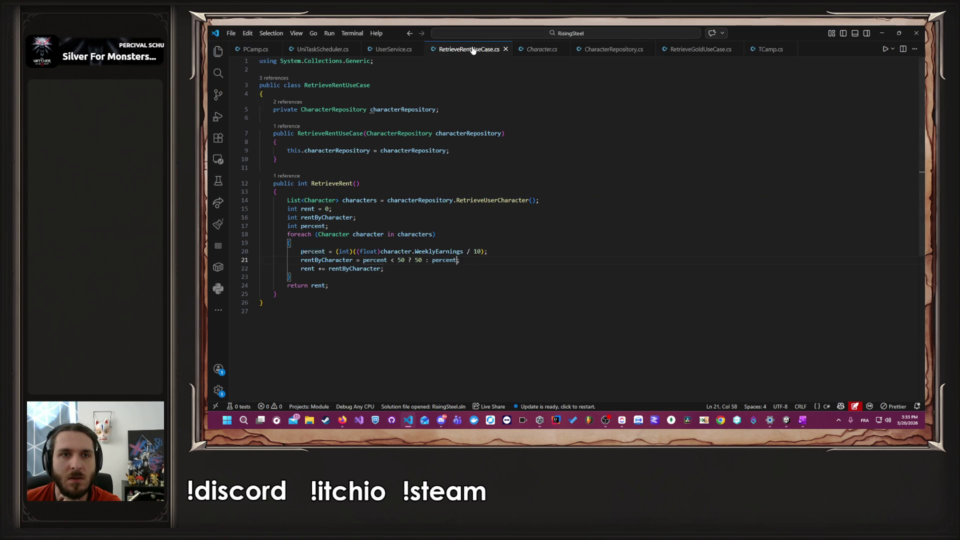
{"action": "left_click", "coordinate": [323, 49]}
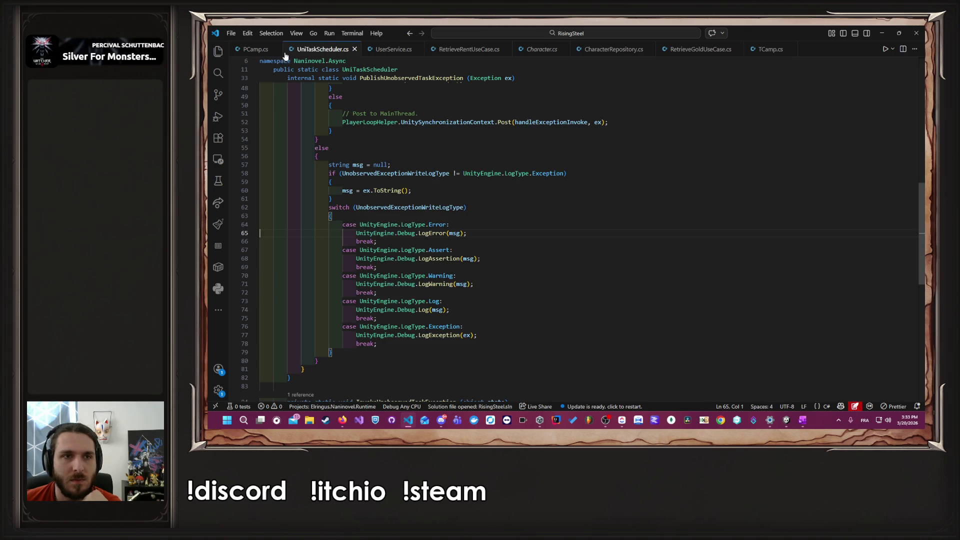
{"action": "left_click", "coordinate": [394, 49]}
{"action": "scroll", "coordinate": [469, 151], "scroll_direction": "up", "scroll_amount": 5}
{"action": "scroll", "coordinate": [469, 151], "scroll_direction": "down", "scroll_amount": 4}
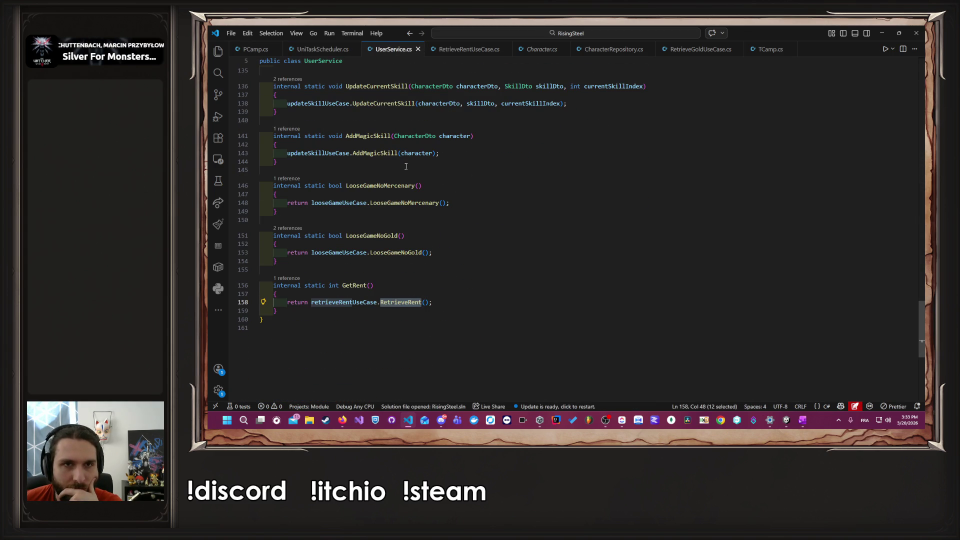
Step: Follow GetRent's references through PCamp.cs to the TCamp Initialize definition
{"action": "left_click", "coordinate": [291, 281]}
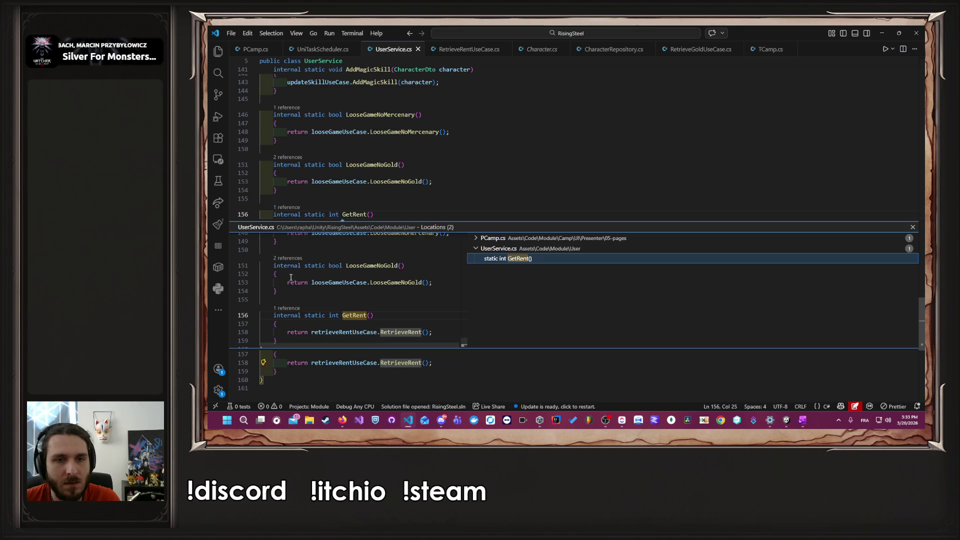
{"action": "left_click", "coordinate": [495, 244]}
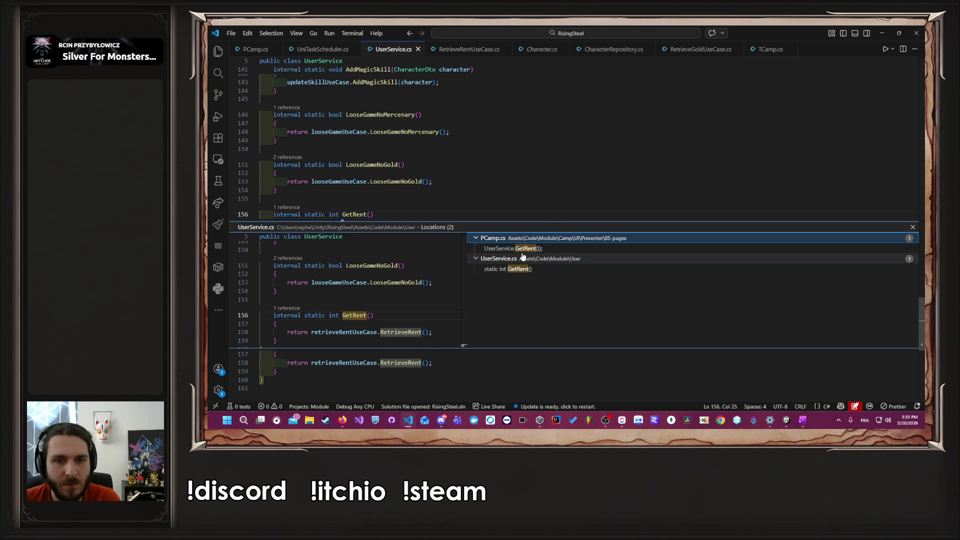
{"action": "double_click", "coordinate": [510, 249]}
{"action": "left_click", "coordinate": [912, 227]}
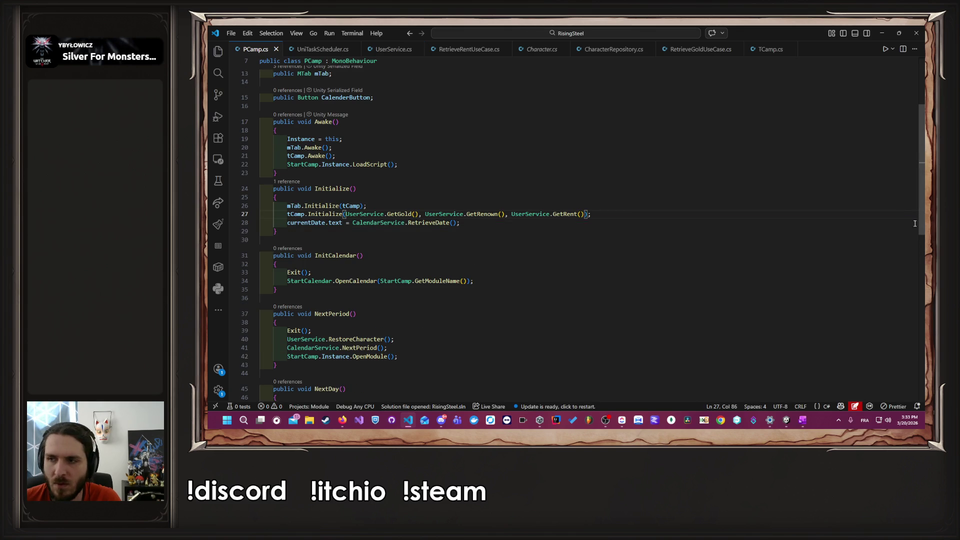
{"action": "left_click", "coordinate": [323, 217], "text": "ctrl"}
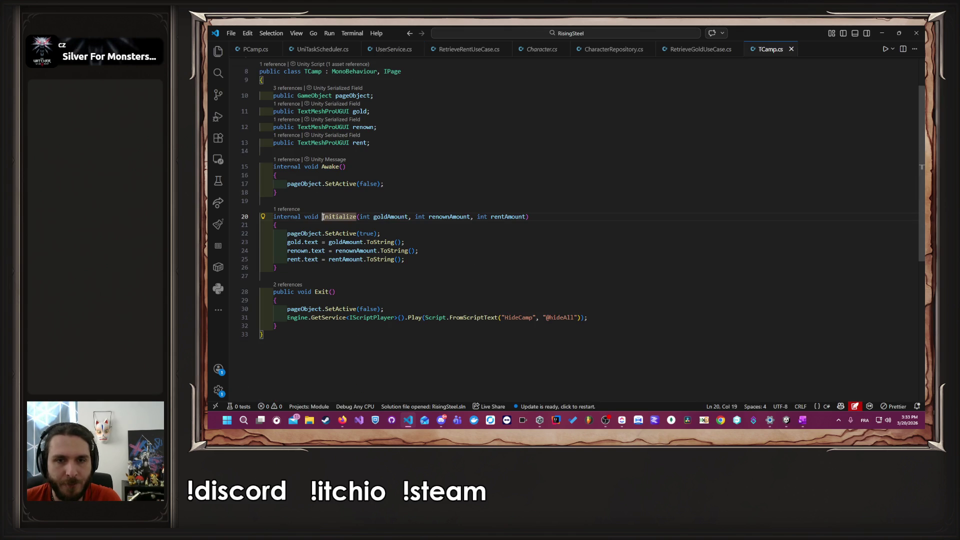
Step: Append + " gold" to the rentAmount text line and return to Unity
{"action": "left_click", "coordinate": [402, 259]}
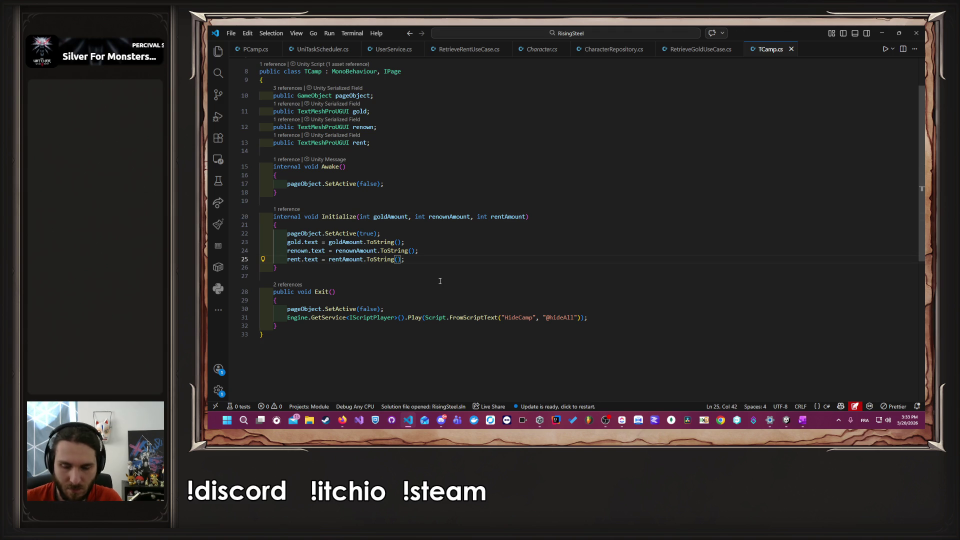
{"action": "type", "text": "+ \" "}
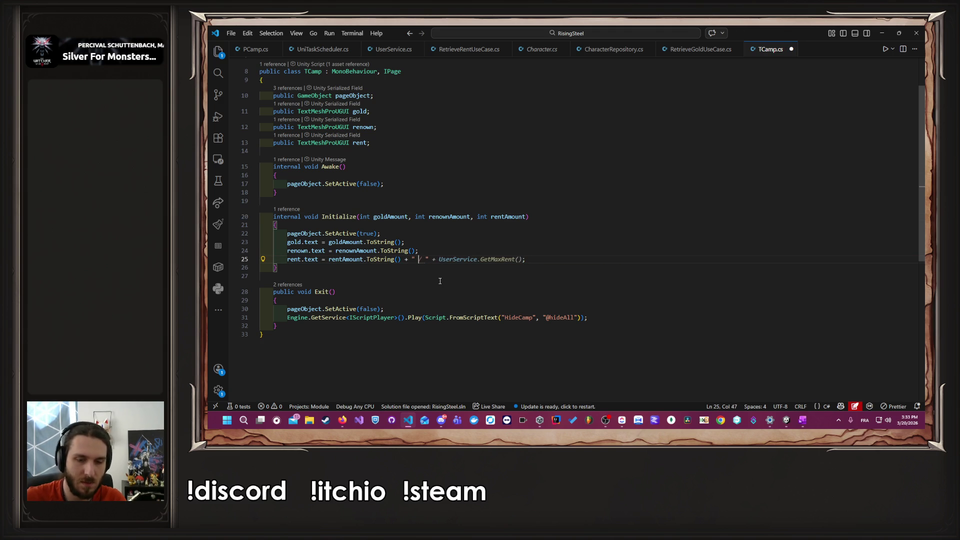
{"action": "type", "text": "gold"}
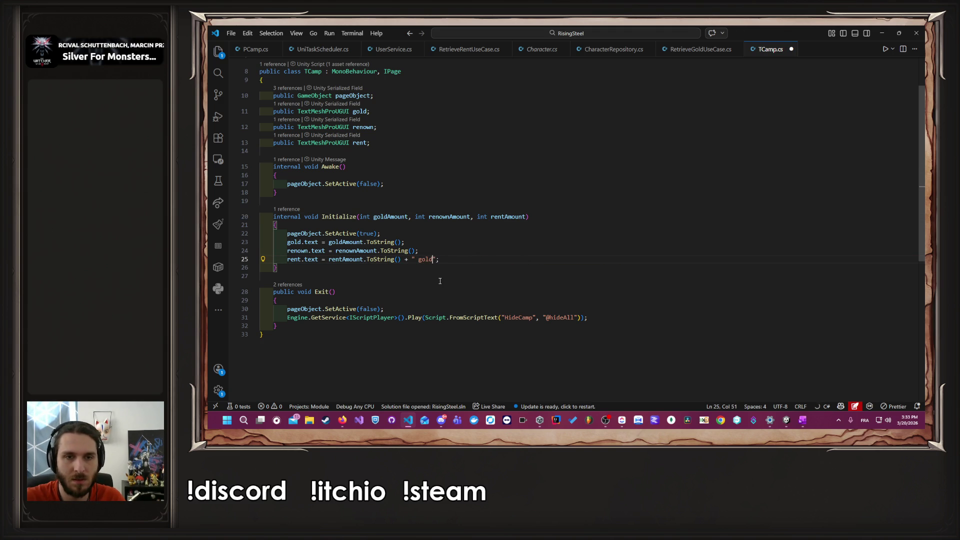
{"action": "key", "text": "alt+Tab"}
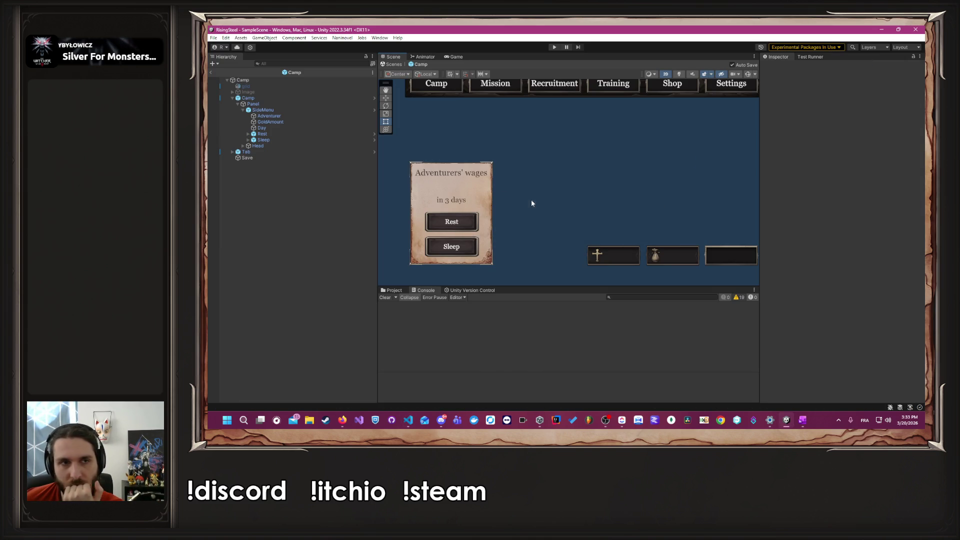
Step: Play a new game with the male character and check the wages read 50 gold
{"action": "left_click", "coordinate": [289, 116]}
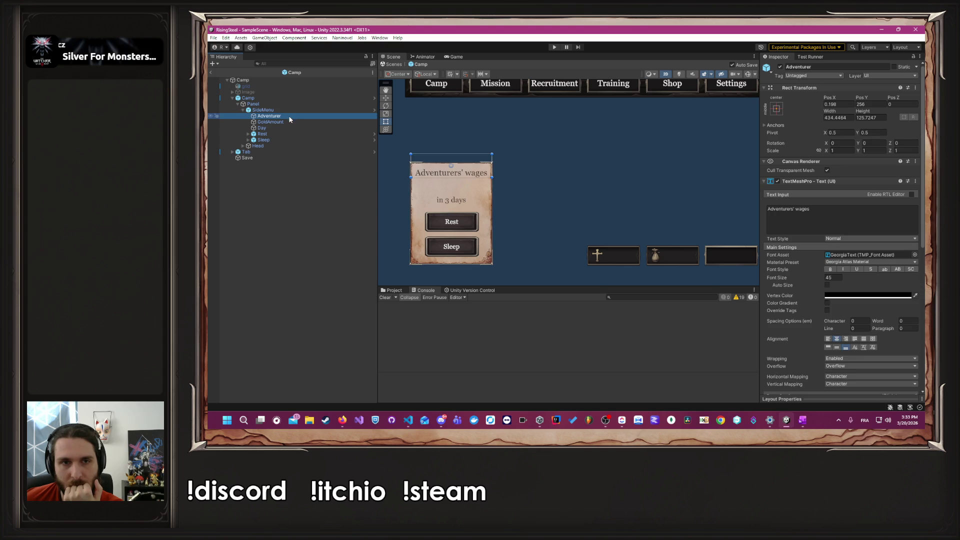
{"action": "left_click", "coordinate": [289, 122]}
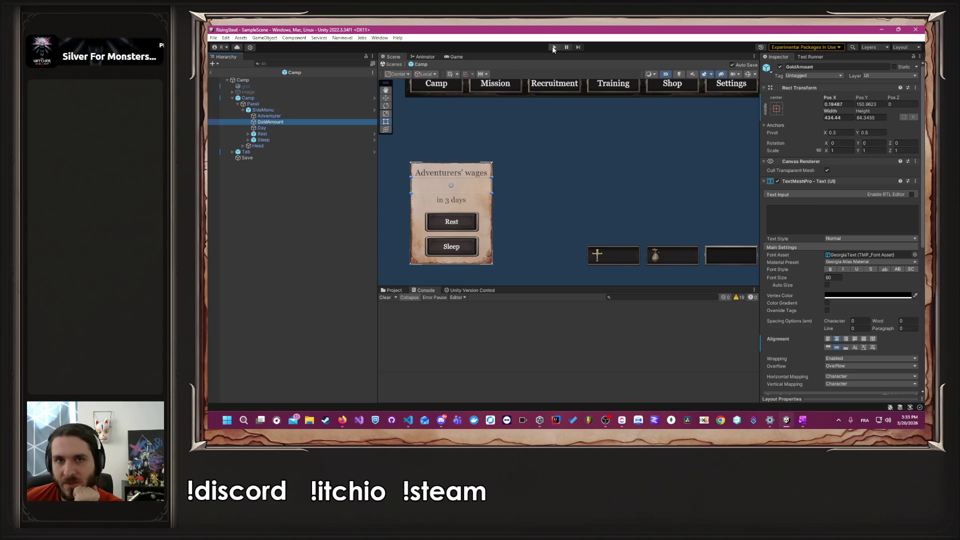
{"action": "left_click", "coordinate": [552, 47]}
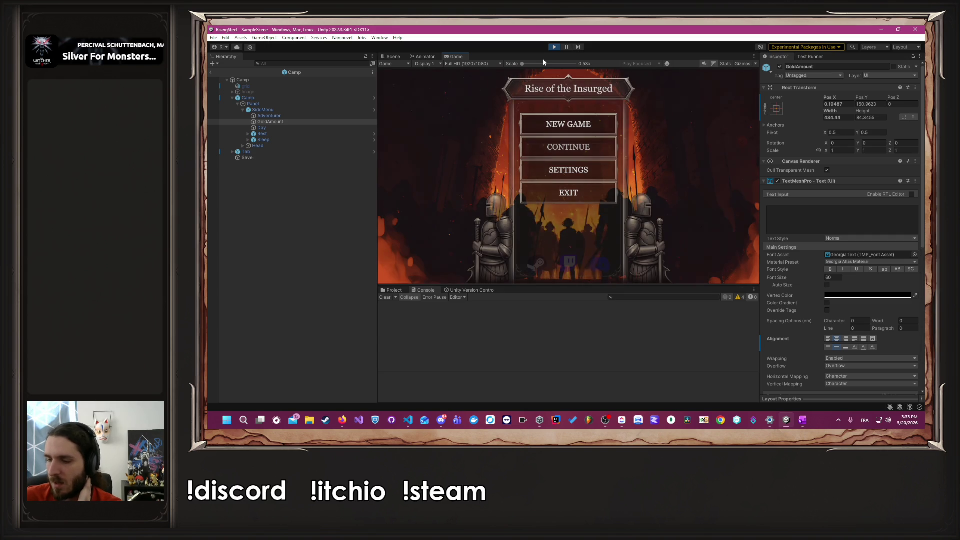
{"action": "left_click", "coordinate": [583, 118]}
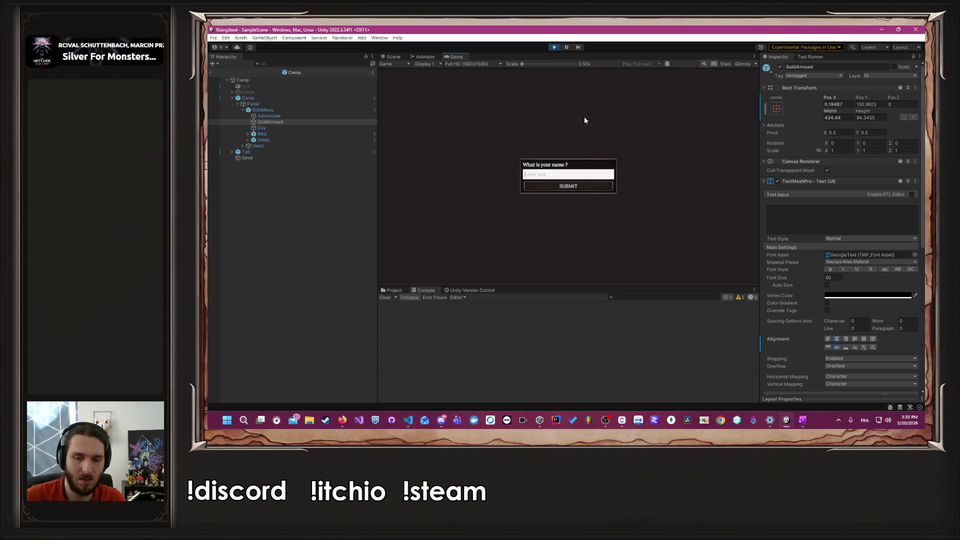
{"action": "type", "text": "Albert"}
{"action": "key", "text": "Return"}
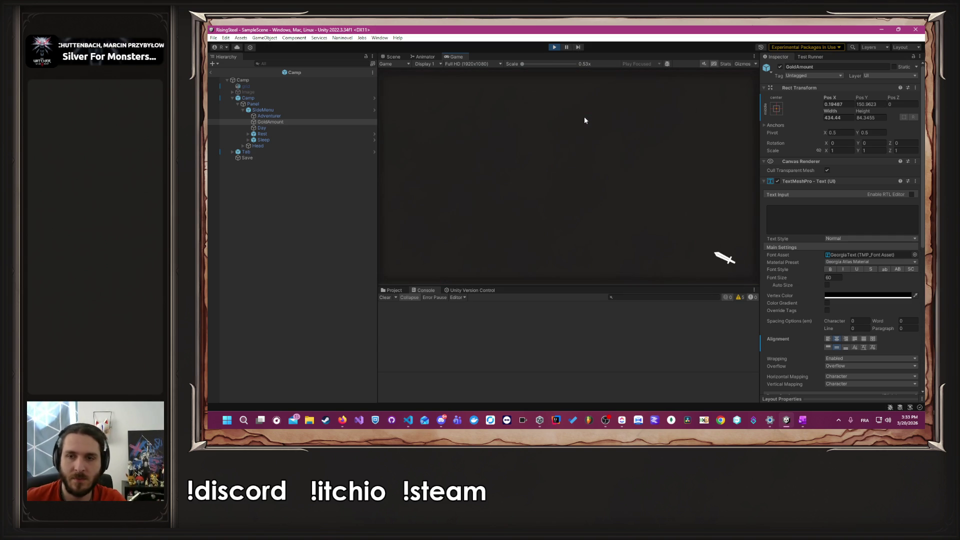
{"action": "left_click", "coordinate": [673, 191]}
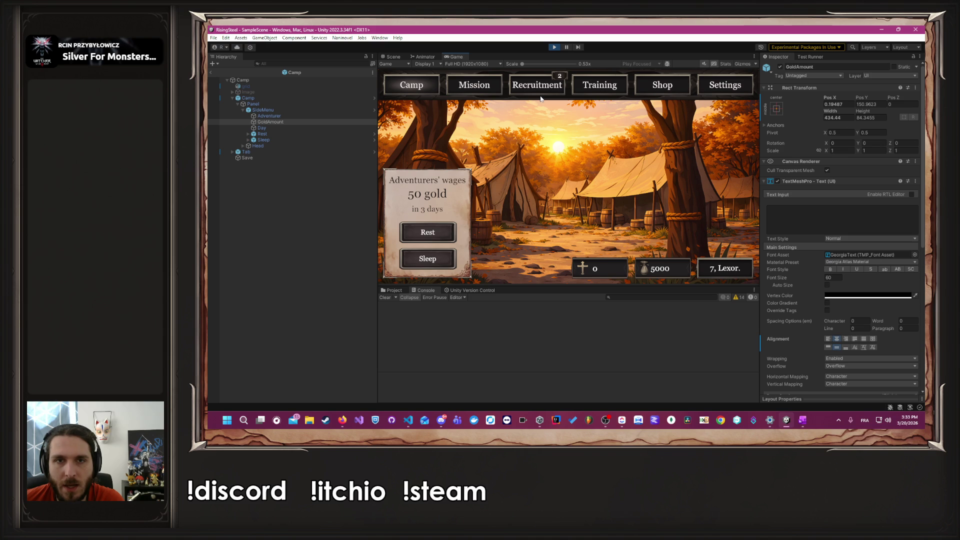
Step: Visit Recruitment, return to Camp to see 150 gold in 3 days, then stop playing
{"action": "left_click", "coordinate": [538, 92]}
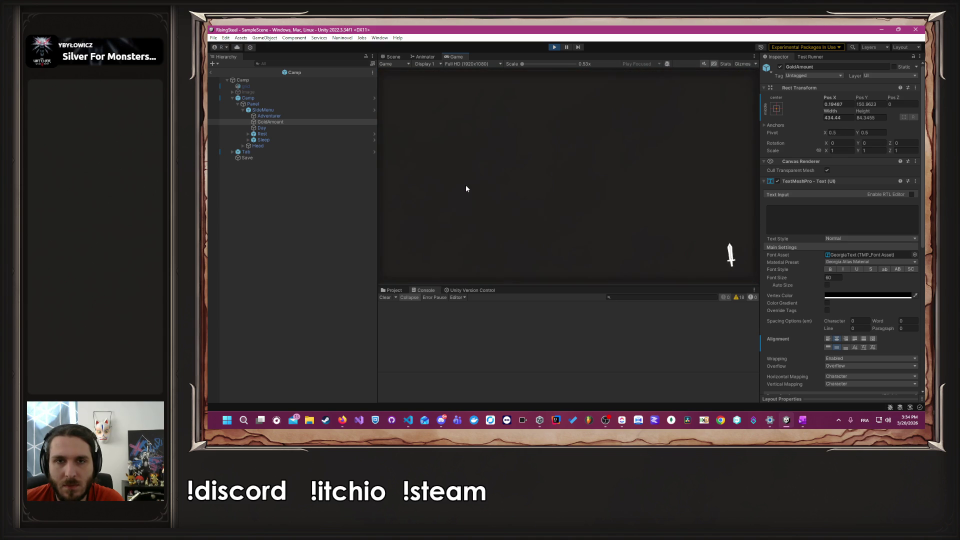
{"action": "left_click", "coordinate": [411, 89]}
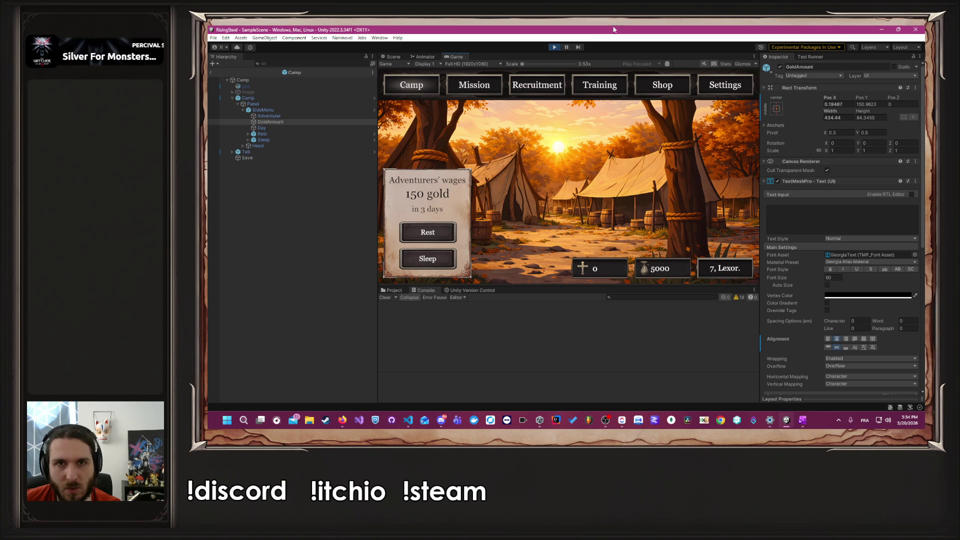
{"action": "left_click", "coordinate": [554, 47]}
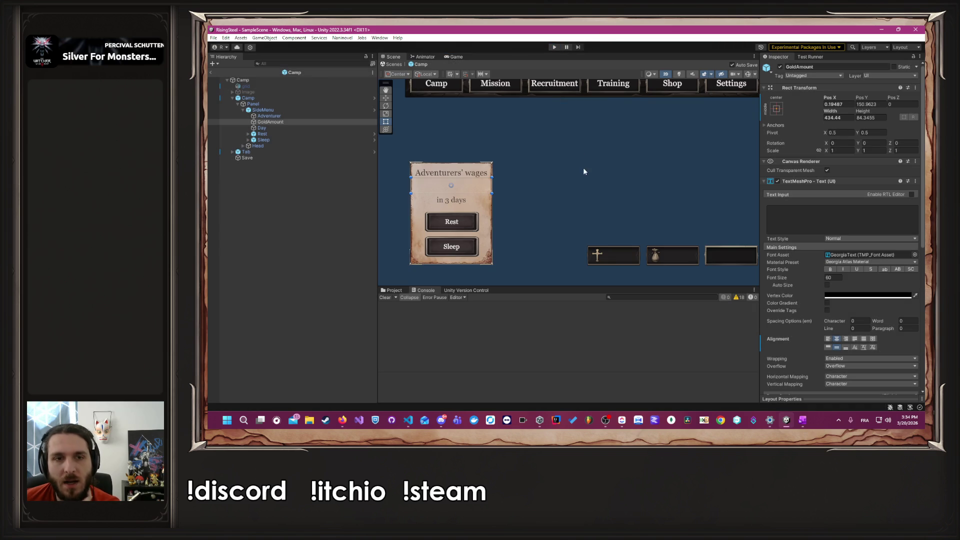
{"action": "left_click", "coordinate": [544, 186]}
{"action": "key", "text": "alt+Tab"}
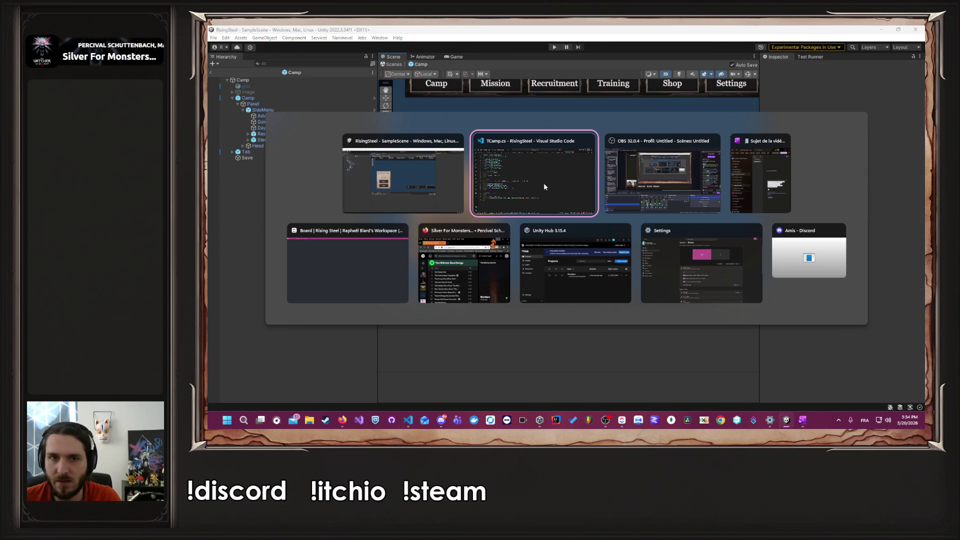
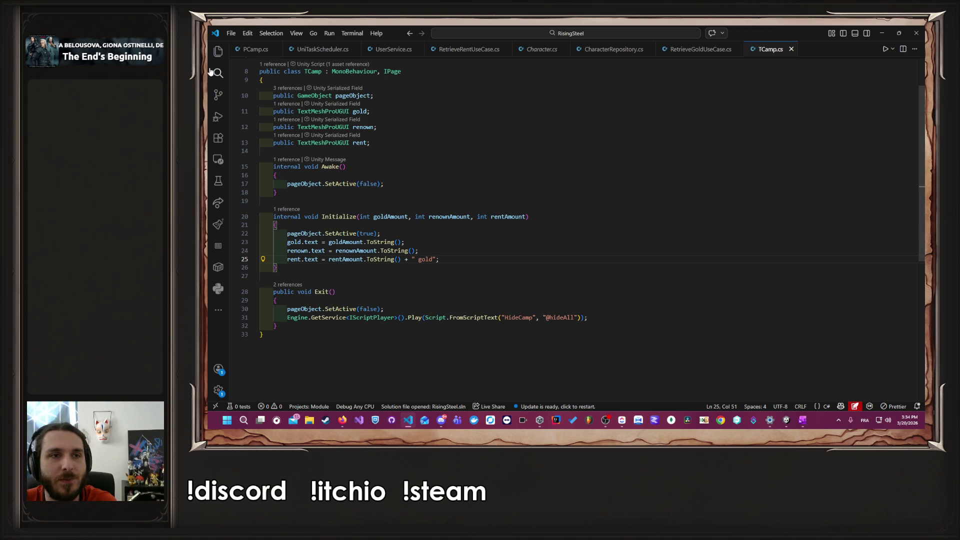
Step: Close all the open camp script tabs in the editor
{"action": "key", "text": "ctrl+shift+e"}
{"action": "middle_click", "coordinate": [386, 52]}
{"action": "middle_click", "coordinate": [387, 52]}
{"action": "middle_click", "coordinate": [387, 51]}
{"action": "middle_click", "coordinate": [386, 52]}
{"action": "middle_click", "coordinate": [385, 51]}
{"action": "middle_click", "coordinate": [386, 51]}
{"action": "middle_click", "coordinate": [386, 51]}
{"action": "scroll", "coordinate": [283, 222], "scroll_direction": "up", "scroll_amount": 1}
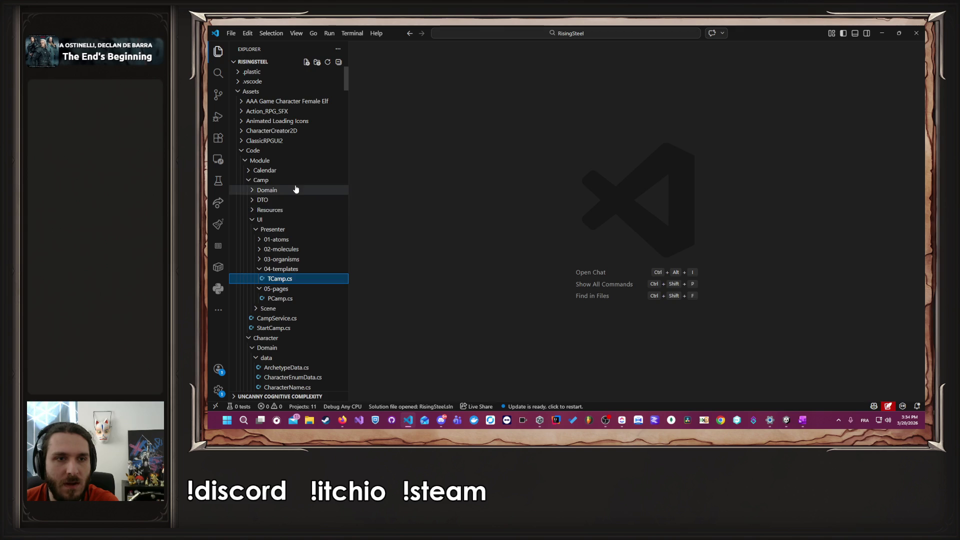
Step: Open CalendarService.cs from Calendar > Domain > useCase and start a new line after NextDay
{"action": "left_click", "coordinate": [296, 170]}
{"action": "left_click", "coordinate": [299, 180]}
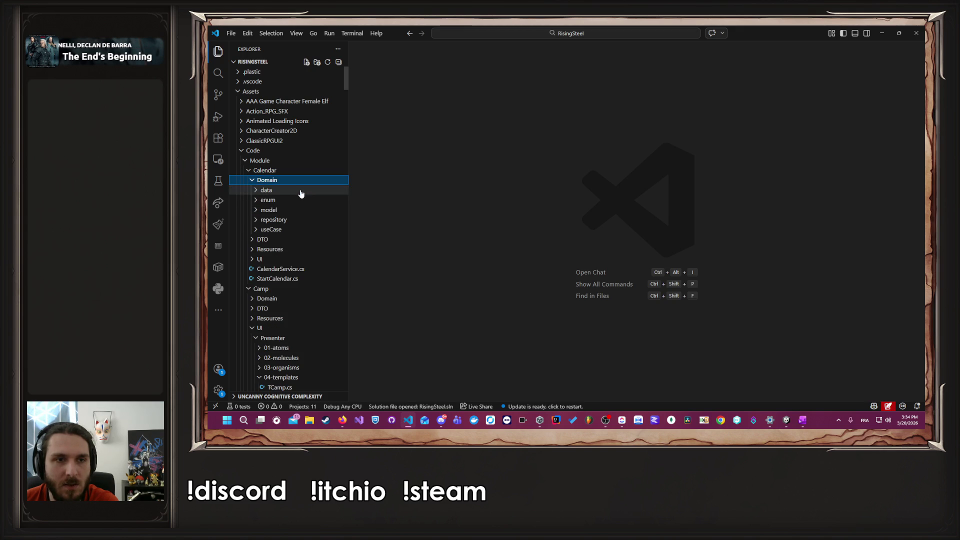
{"action": "left_click", "coordinate": [298, 229]}
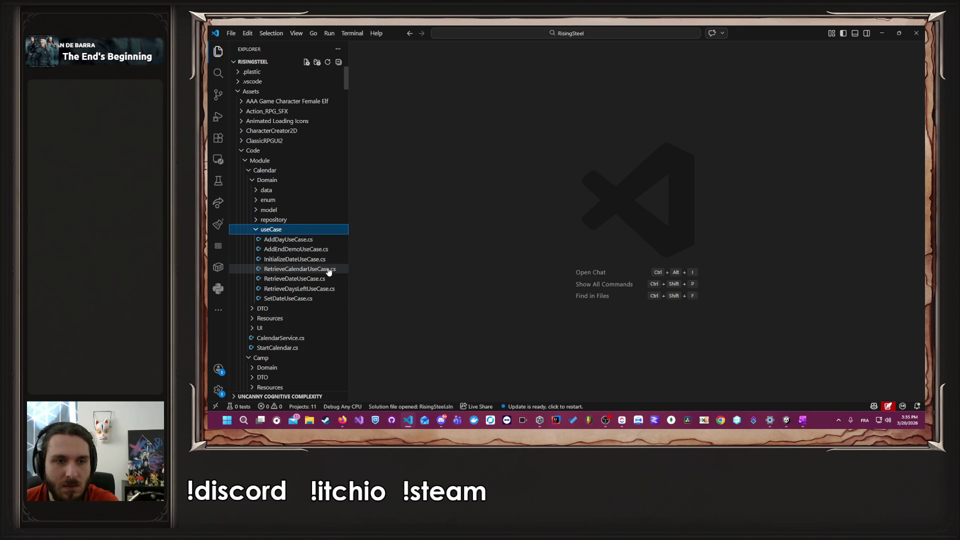
{"action": "left_click", "coordinate": [300, 338]}
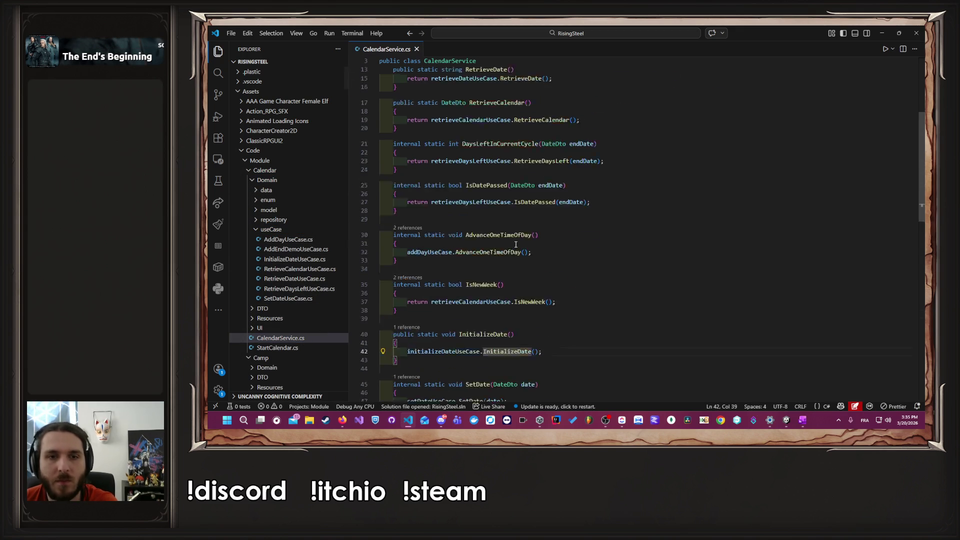
{"action": "scroll", "coordinate": [556, 231], "scroll_direction": "down", "scroll_amount": 10}
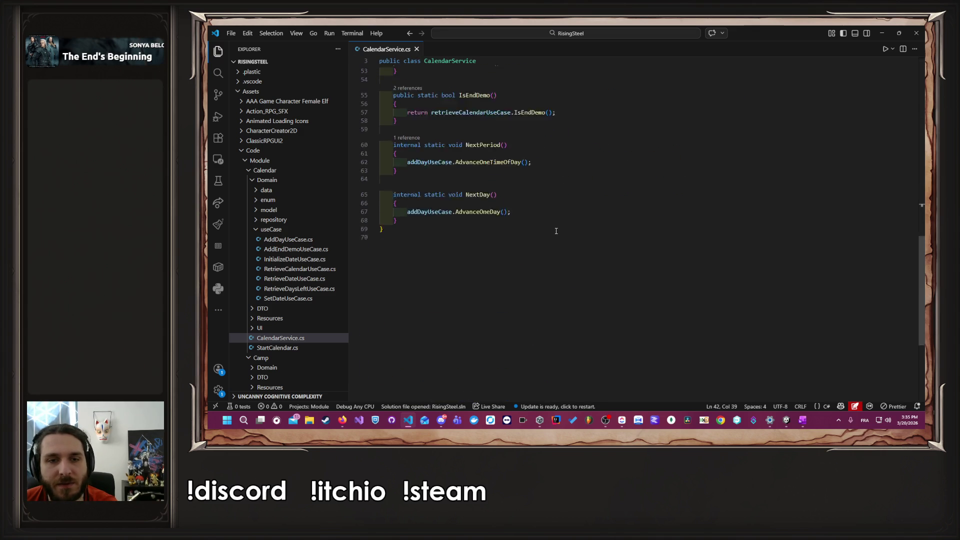
{"action": "left_click", "coordinate": [549, 278]}
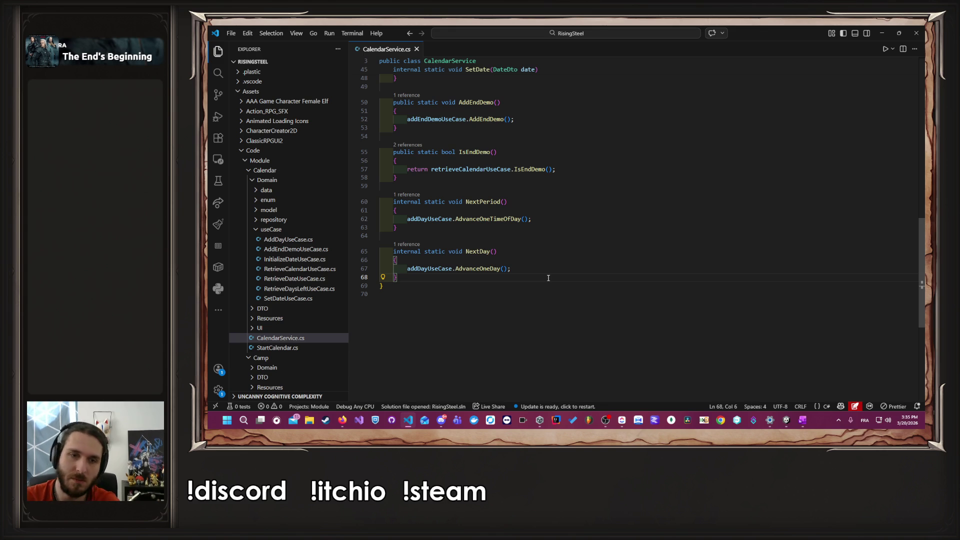
{"action": "key", "text": "Return"}
{"action": "key", "text": "Return"}
Step: Write an int DaysUntilNextEndWeek() method below NextDay returning retrieveCalendarUseCase.DaysUntilNextEndWeek()
{"action": "type", "text": "internal "}
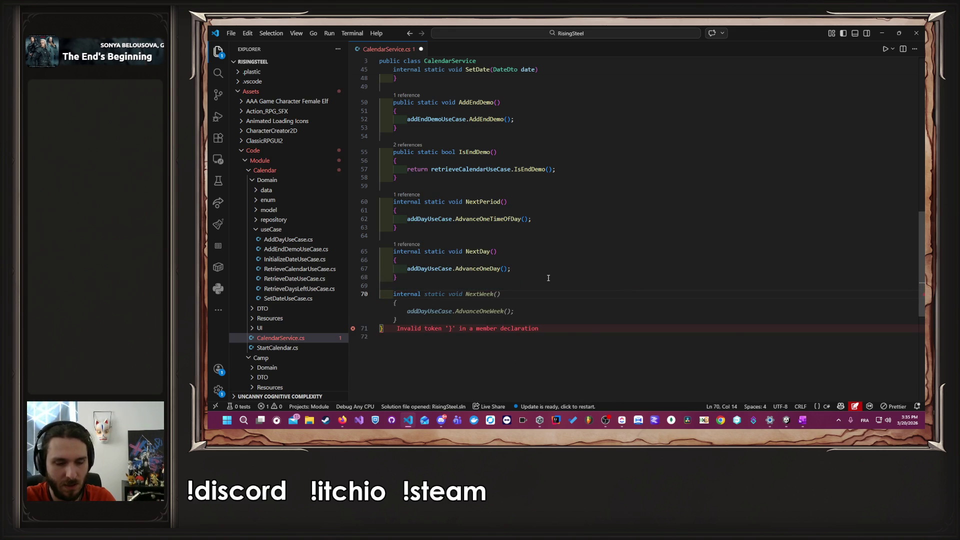
{"action": "type", "text": "int"}
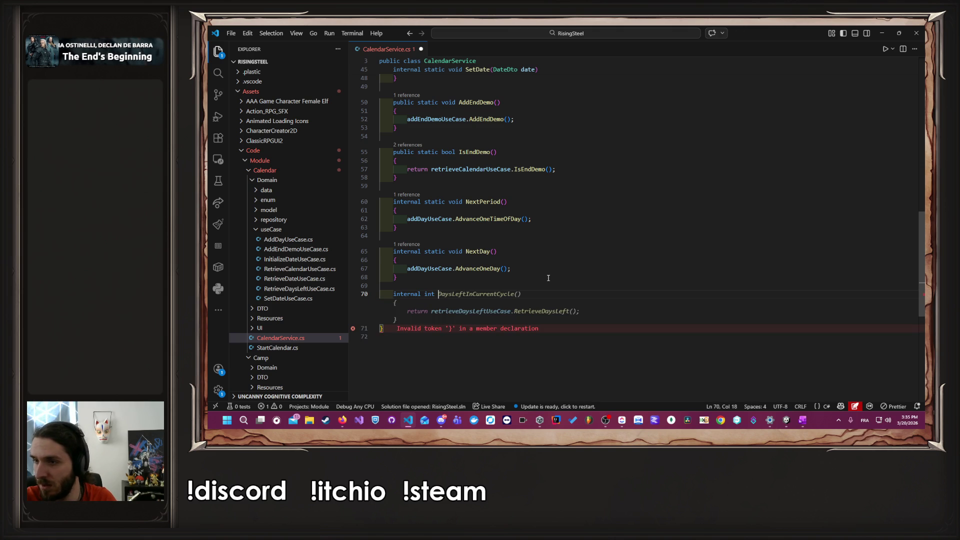
{"action": "type", "text": "Days"}
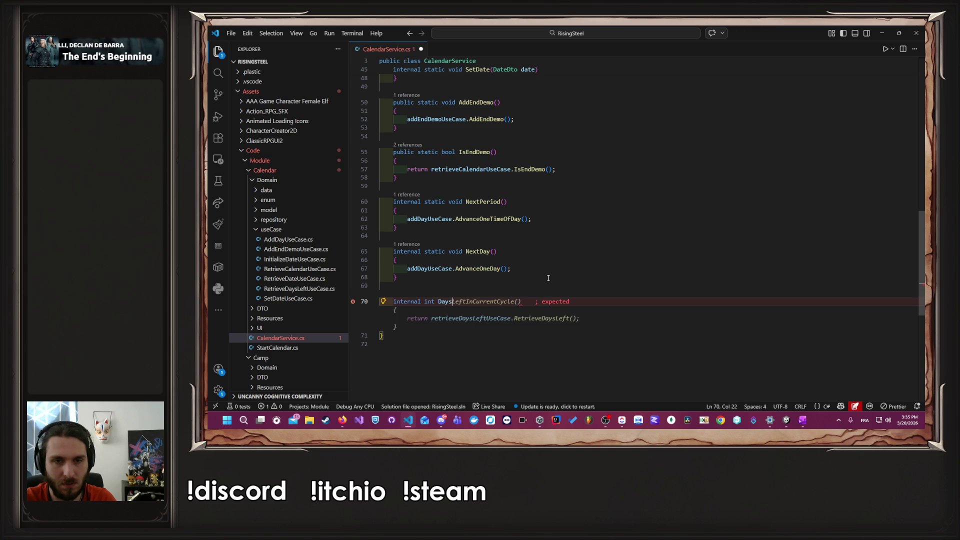
{"action": "type", "text": "Unt"}
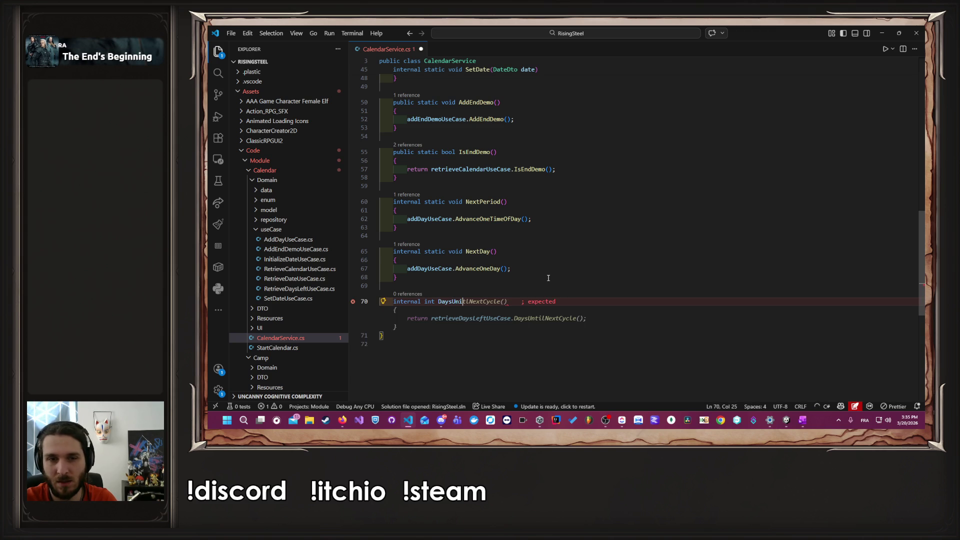
{"action": "type", "text": "ilNextEndWeek("}
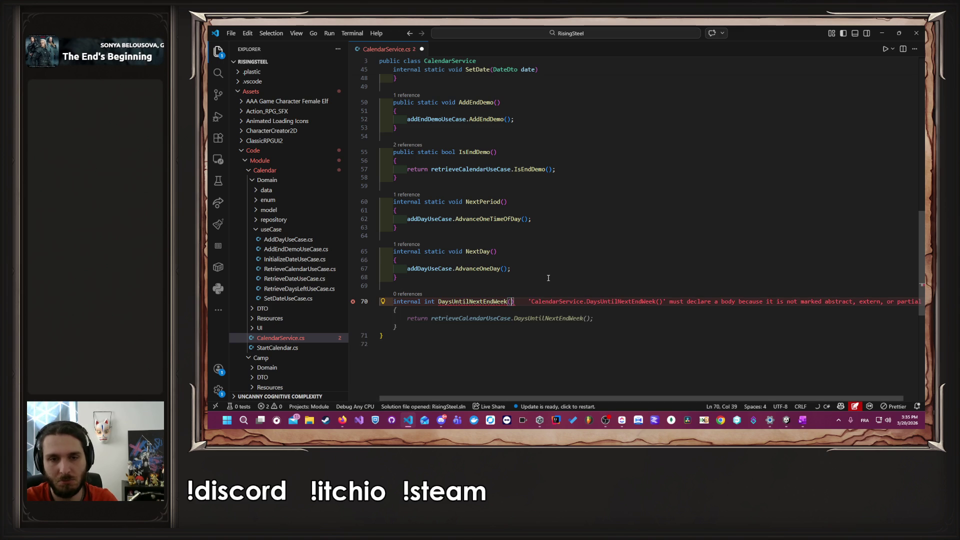
{"action": "key", "text": "Escape"}
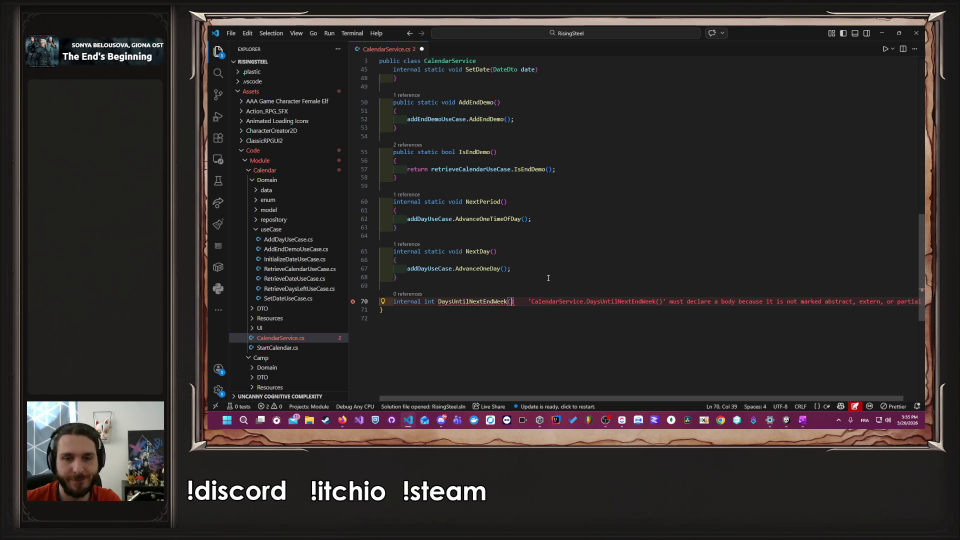
{"action": "type", "text": ")"}
{"action": "key", "text": "Return"}
{"action": "type", "text": "{"}
{"action": "key", "text": "Return"}
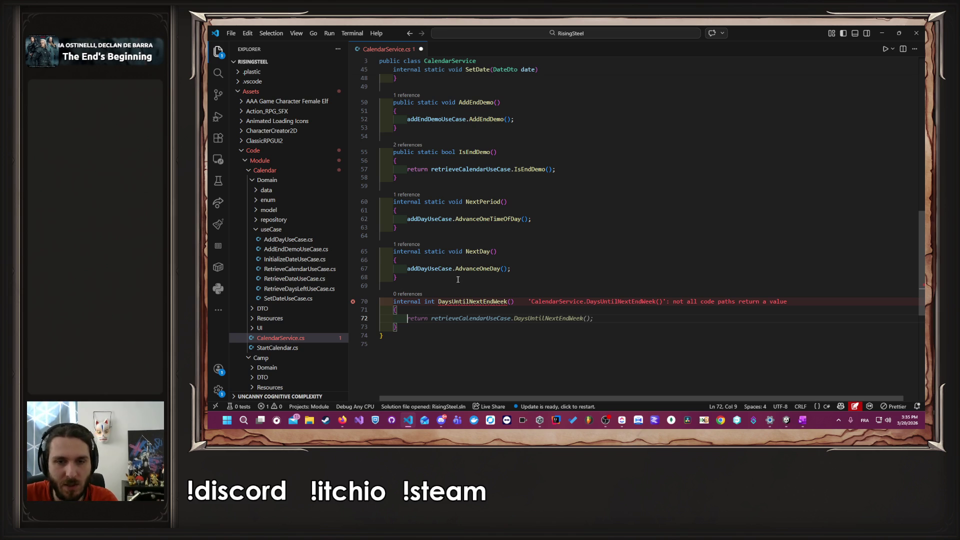
{"action": "key", "text": "Tab"}
Step: Make the new method public static and save CalendarService.cs
{"action": "double_click", "coordinate": [415, 300]}
{"action": "type", "text": "public"}
{"action": "key", "text": "ctrl+Delete"}
{"action": "key", "text": "ctrl+s"}
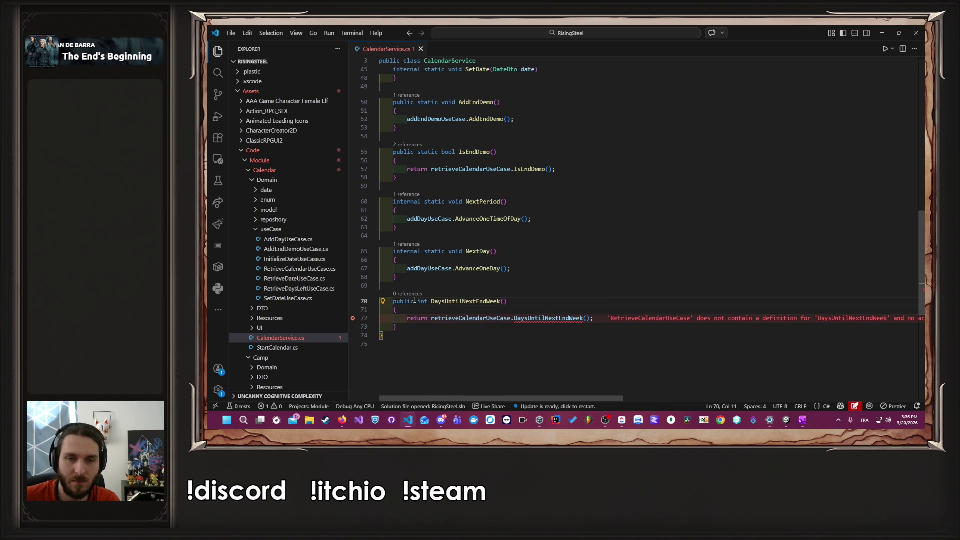
{"action": "left_click", "coordinate": [450, 311]}
{"action": "key", "text": "Tab"}
{"action": "key", "text": "Tab"}
{"action": "double_click", "coordinate": [427, 301]}
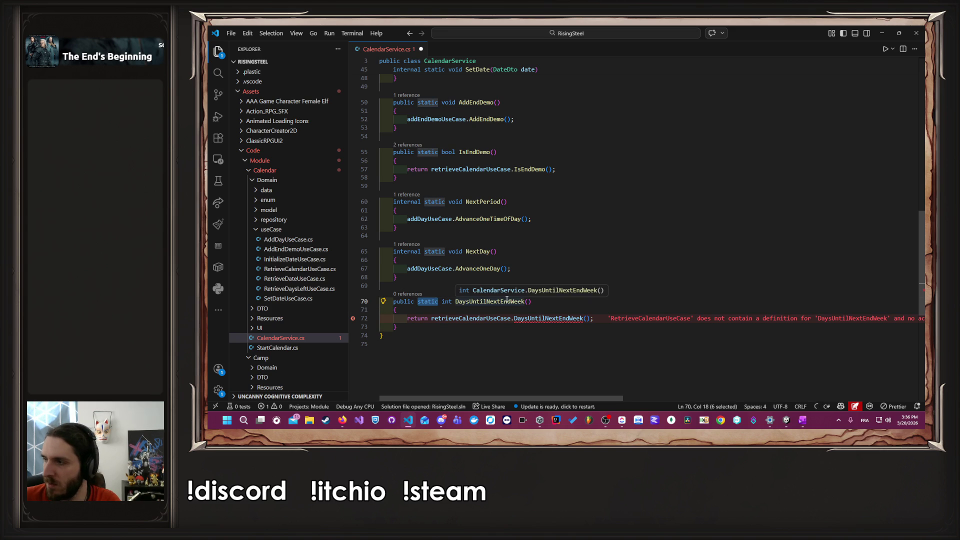
{"action": "double_click", "coordinate": [506, 301]}
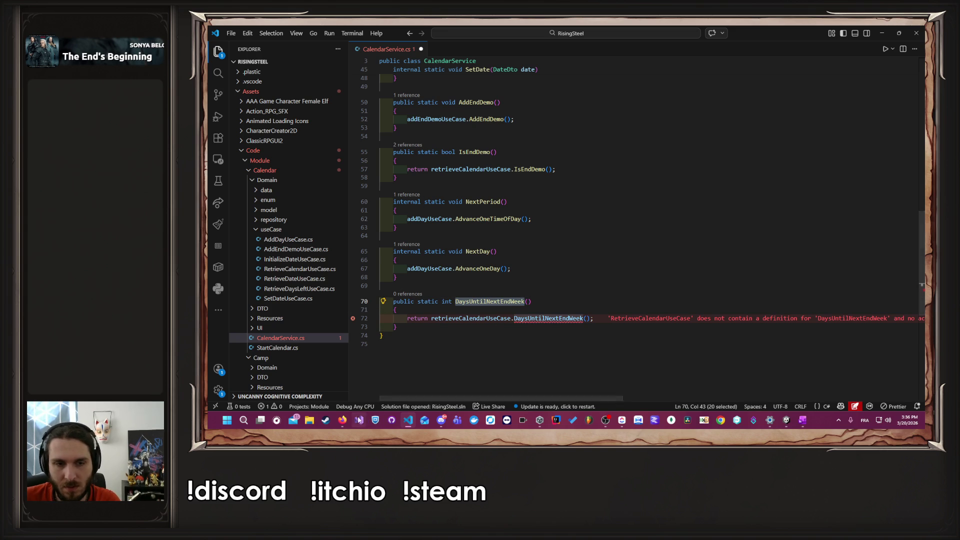
{"action": "left_click", "coordinate": [342, 420]}
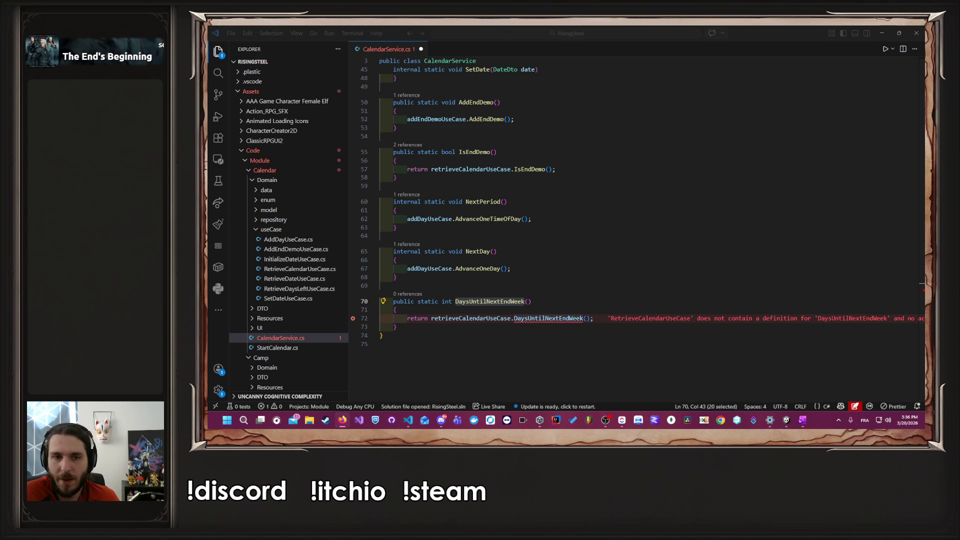
{"action": "left_click", "coordinate": [681, 269]}
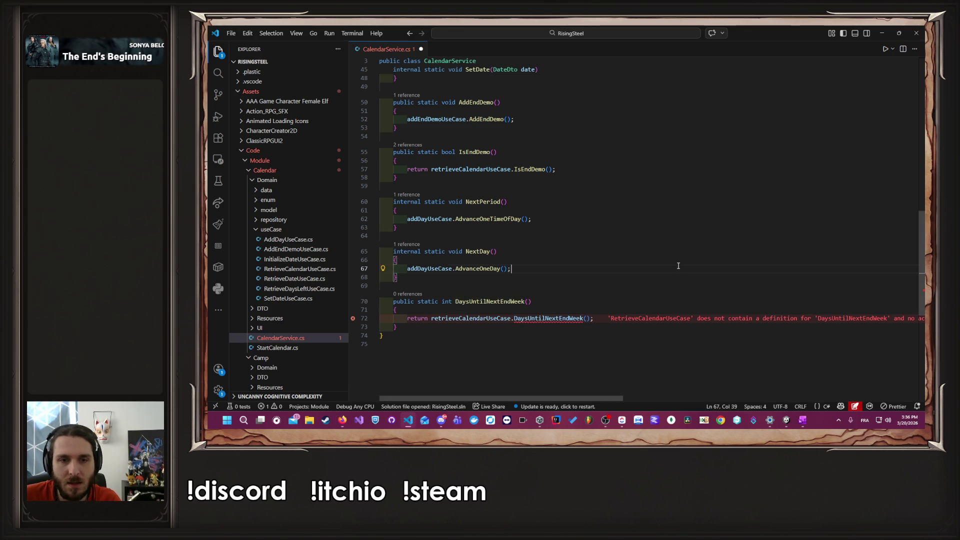
Step: Inspect the RetrieveCalendarUseCase definition, then return to CalendarService.cs
{"action": "scroll", "coordinate": [681, 264], "scroll_direction": "up", "scroll_amount": 15}
{"action": "left_click", "coordinate": [561, 125]}
{"action": "left_click", "coordinate": [558, 141]}
{"action": "left_click", "coordinate": [490, 142], "text": "ctrl"}
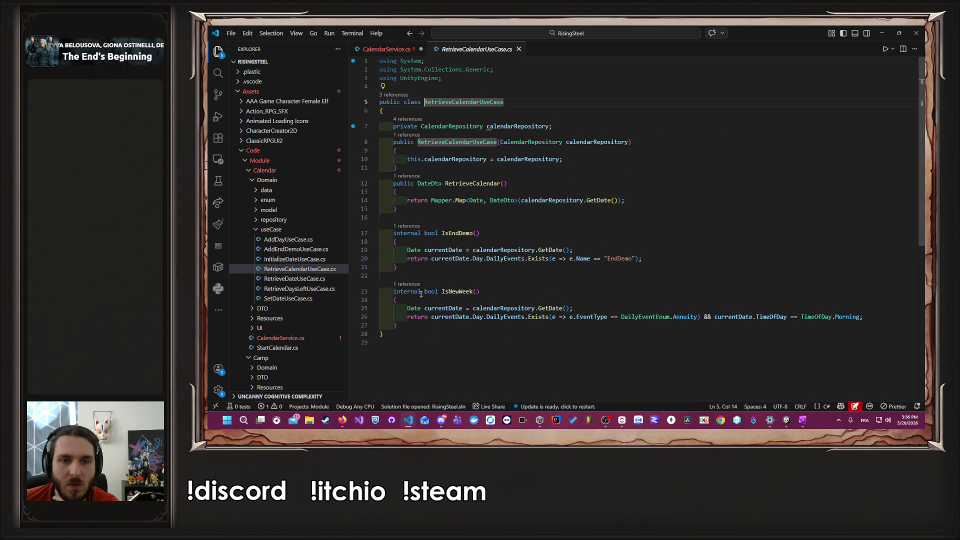
{"action": "left_click", "coordinate": [450, 233]}
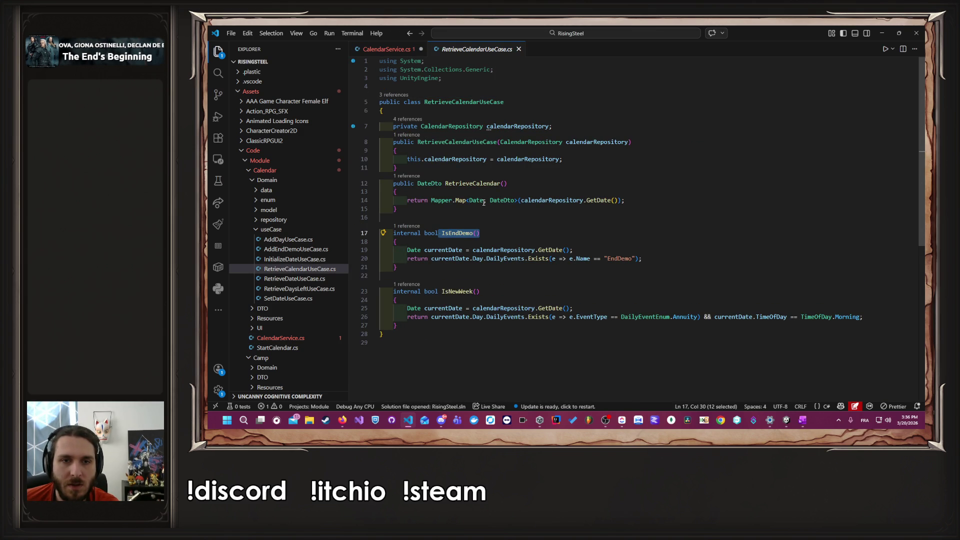
{"action": "left_click", "coordinate": [490, 183]}
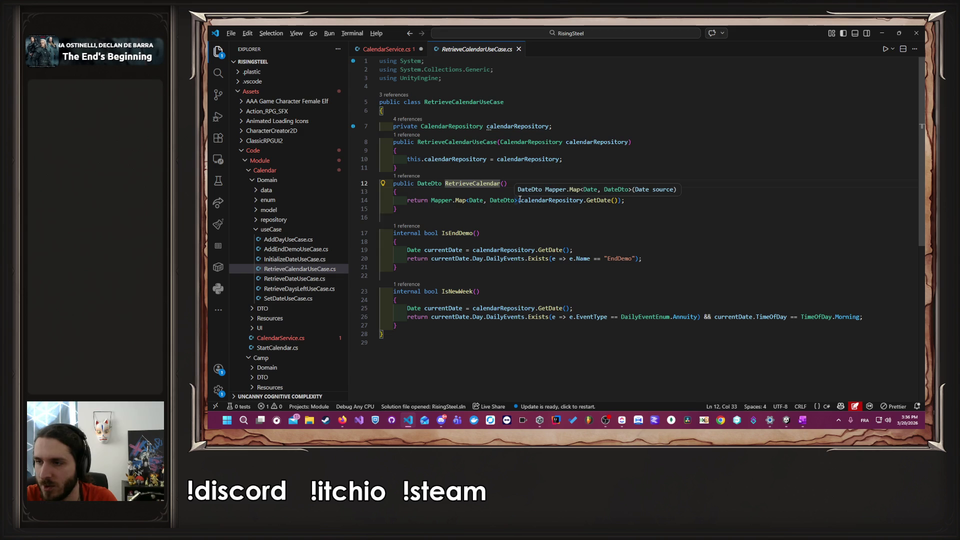
{"action": "key", "text": "alt+Left"}
{"action": "key", "text": "alt+Left"}
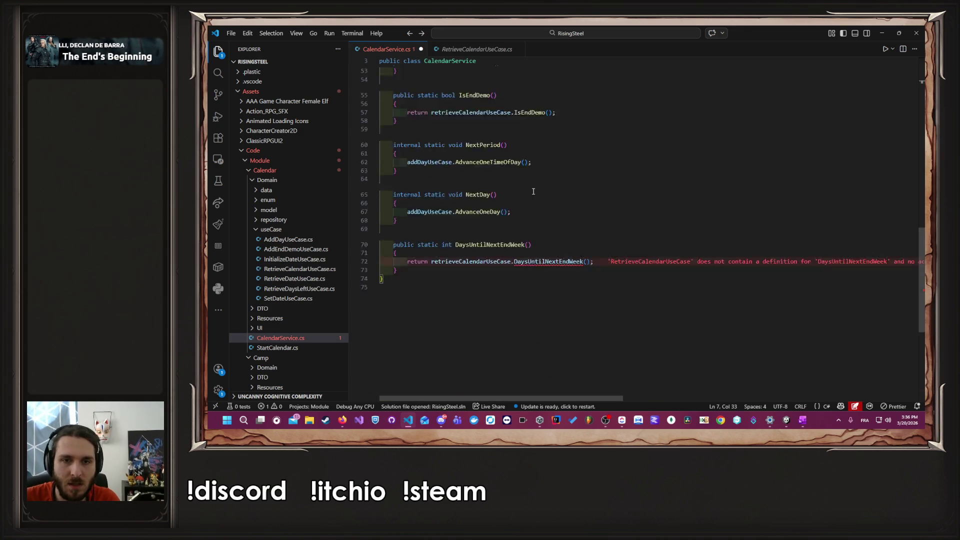
Step: Generate the missing DaysUntilNextEndWeek method via quick fix and open the generated stub
{"action": "left_click", "coordinate": [585, 249]}
{"action": "left_click", "coordinate": [614, 272]}
{"action": "left_click", "coordinate": [549, 259], "text": "ctrl"}
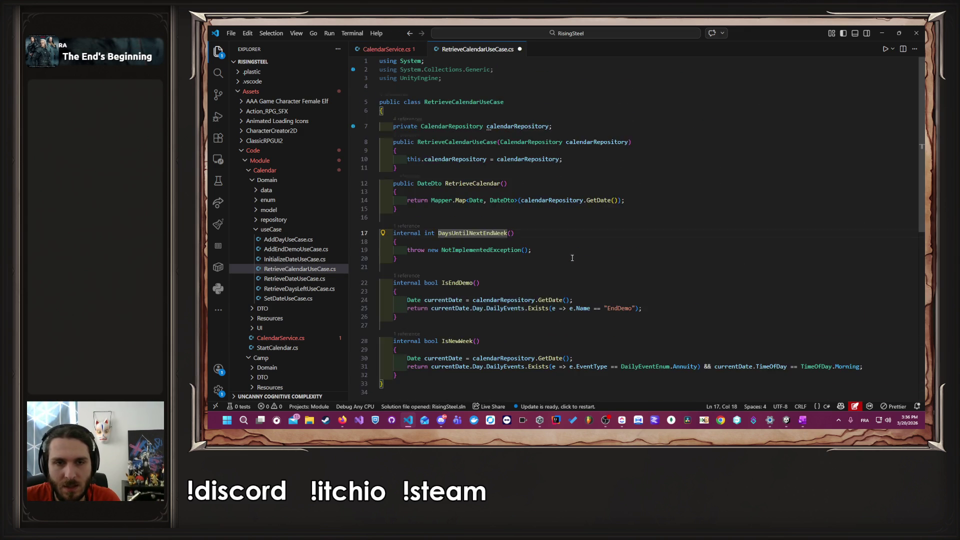
{"action": "left_click", "coordinate": [558, 210]}
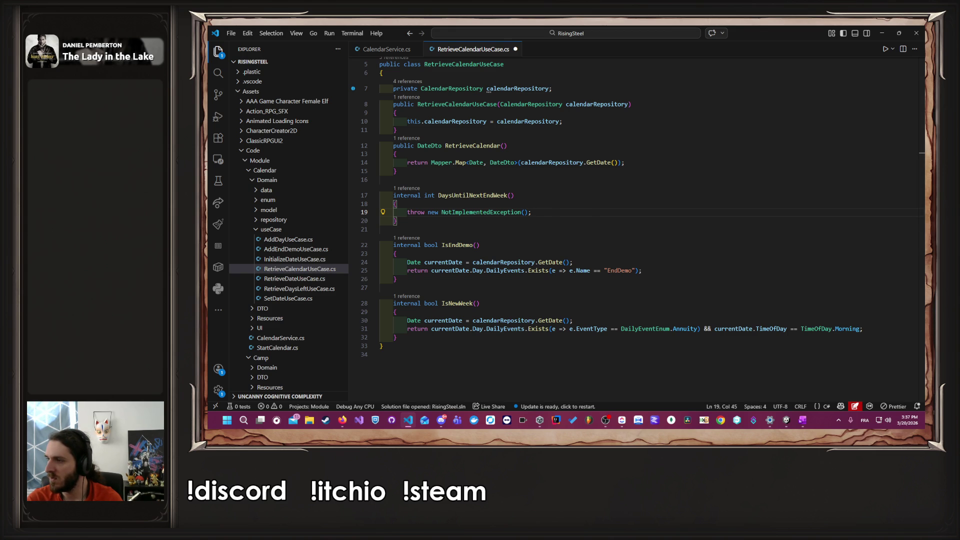
Step: Replace the throw NotImplementedException line in the stub with 'return 0;'
{"action": "key", "text": "alt+Tab"}
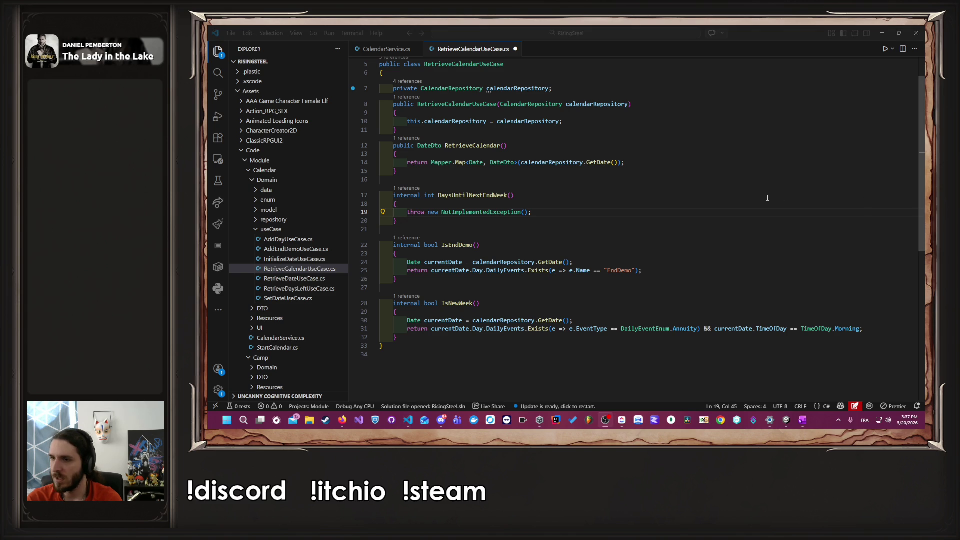
{"action": "left_click", "coordinate": [546, 218]}
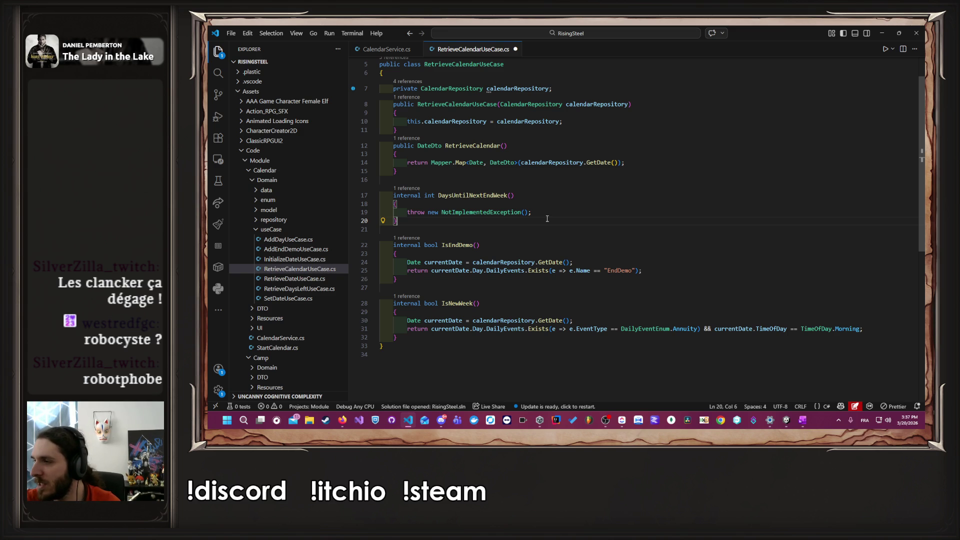
{"action": "left_click", "coordinate": [536, 214]}
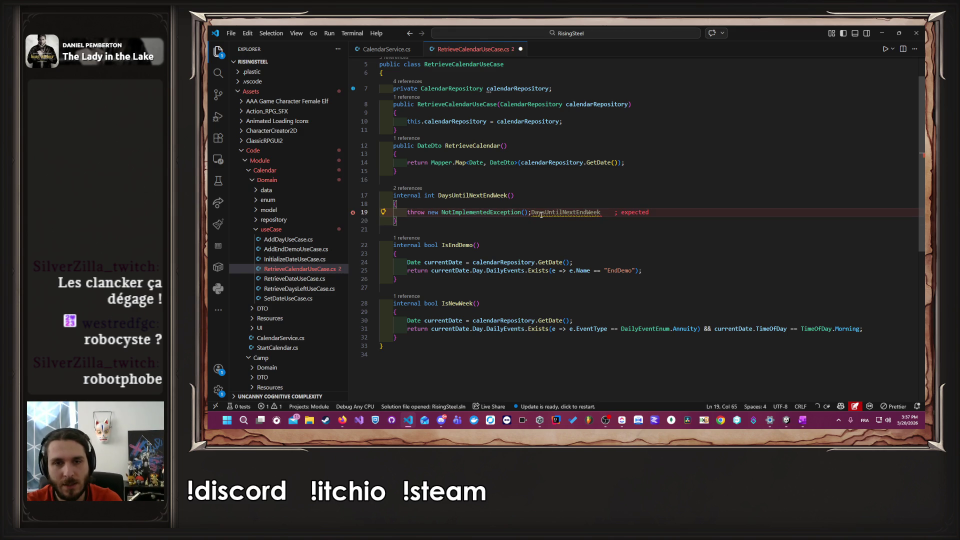
{"action": "key", "text": "shift+Home"}
{"action": "key", "text": "BackSpace"}
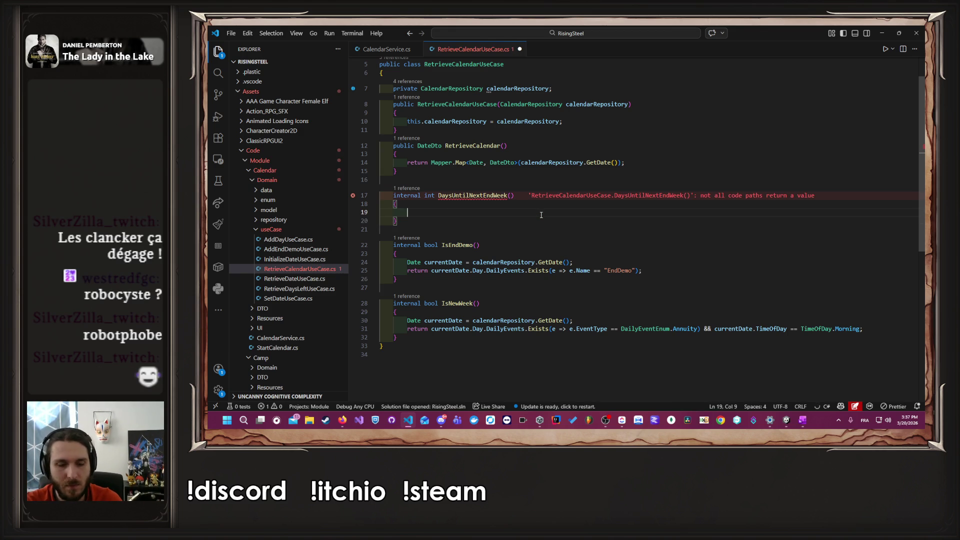
{"action": "type", "text": "re"}
{"action": "key", "text": "Return"}
{"action": "type", "text": "0"}
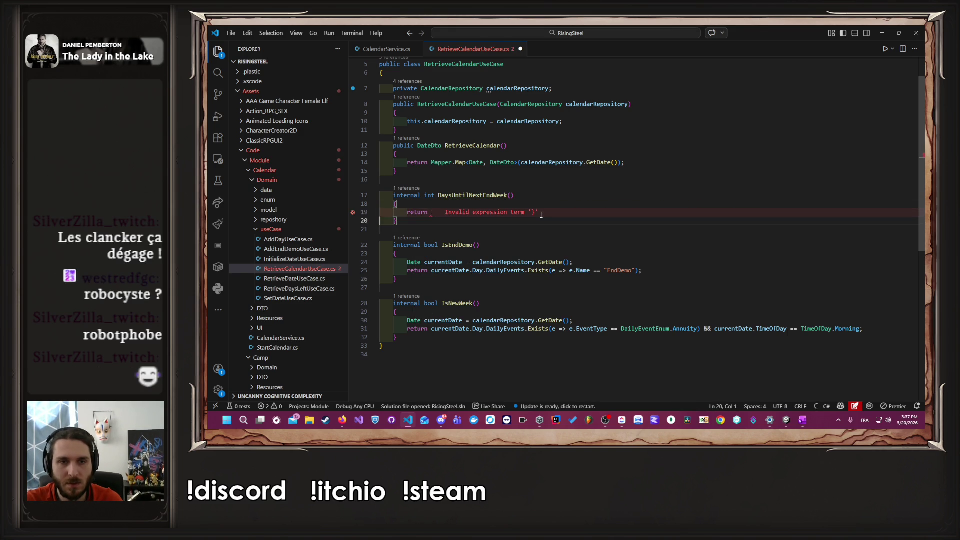
{"action": "type", "text": ";"}
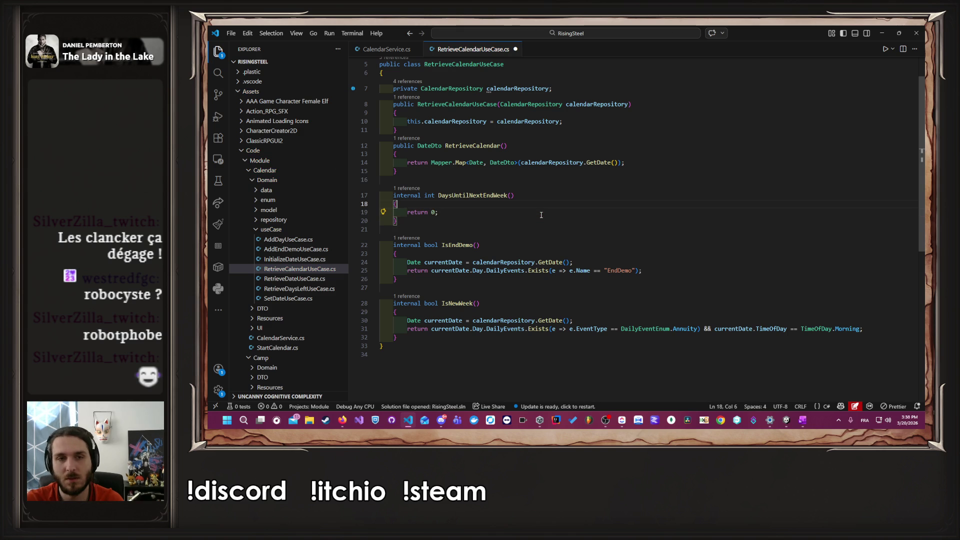
{"action": "key", "text": "ctrl+shift+Return"}
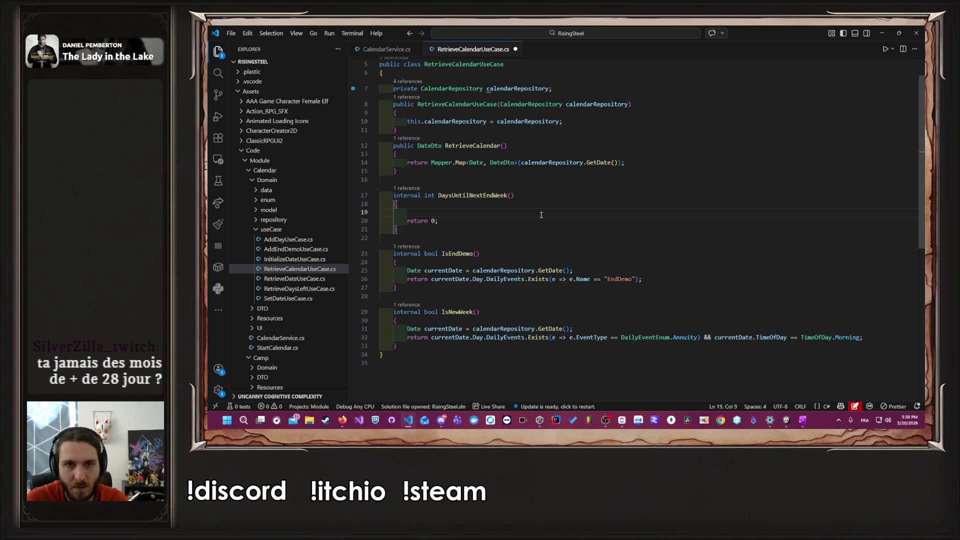
Step: Add a calendarRepository.GetDate() call and inspect the CalendarRepository, Date and Day definitions
{"action": "type", "text": "calendarRepository.GetDate();"}
{"action": "key", "text": "ctrl+s"}
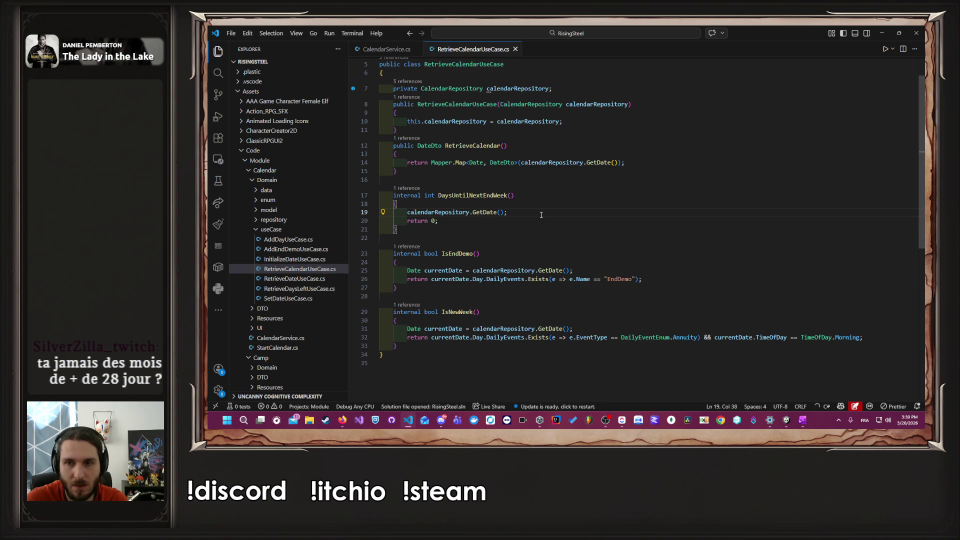
{"action": "key", "text": "Return"}
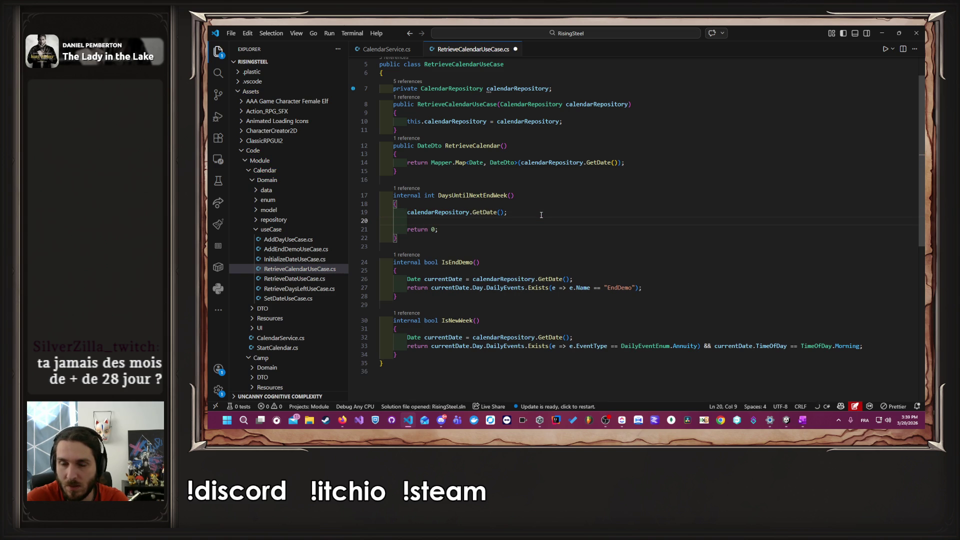
{"action": "left_click", "coordinate": [447, 211], "text": "ctrl"}
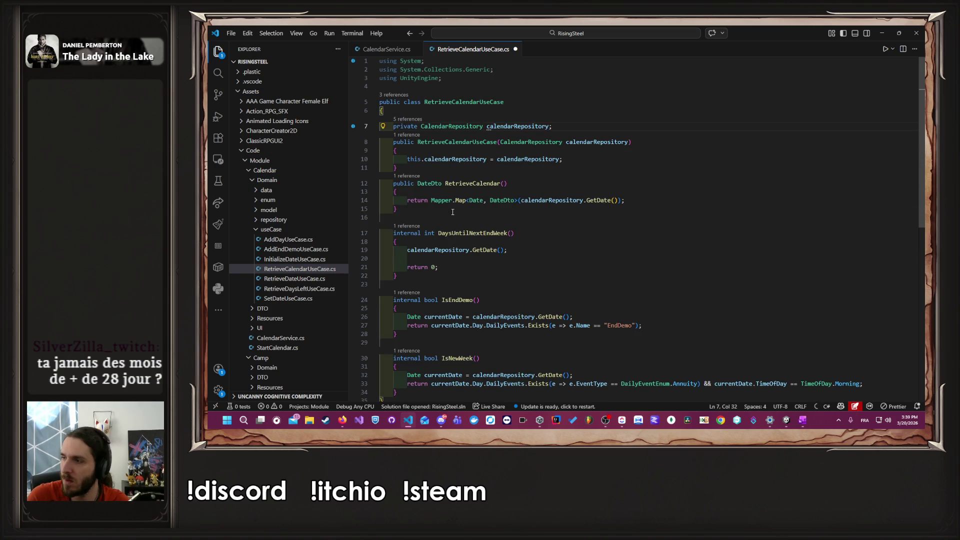
{"action": "left_click", "coordinate": [458, 127], "text": "ctrl"}
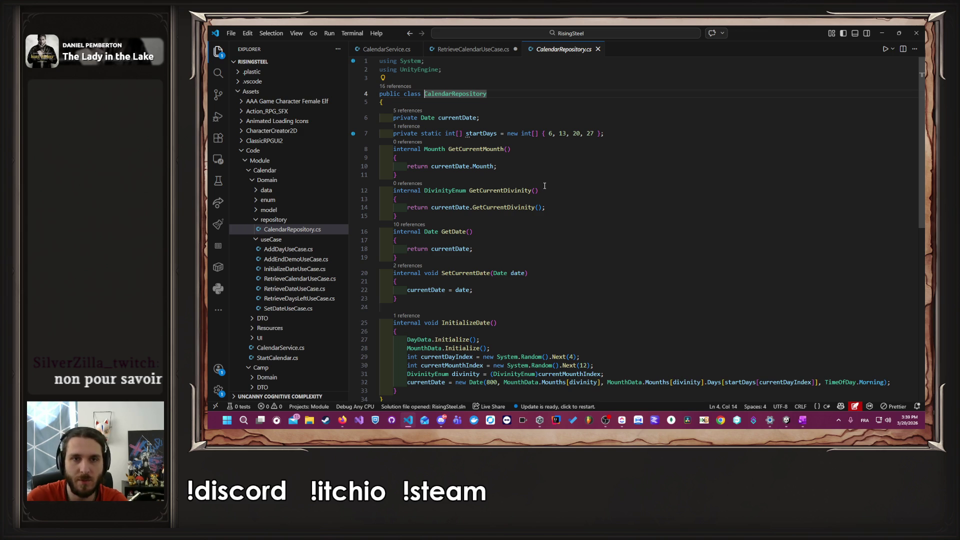
{"action": "left_click", "coordinate": [427, 118], "text": "ctrl"}
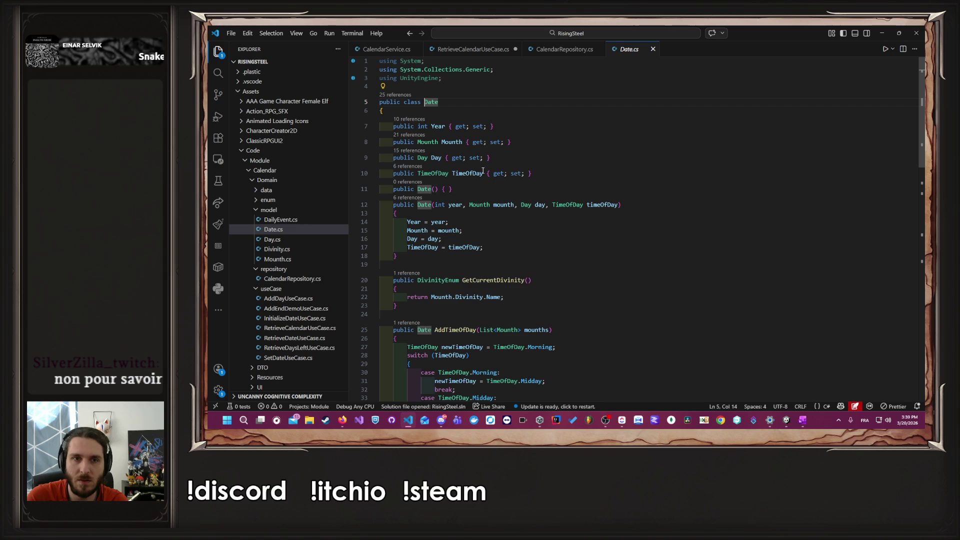
{"action": "left_click", "coordinate": [423, 158], "text": "ctrl"}
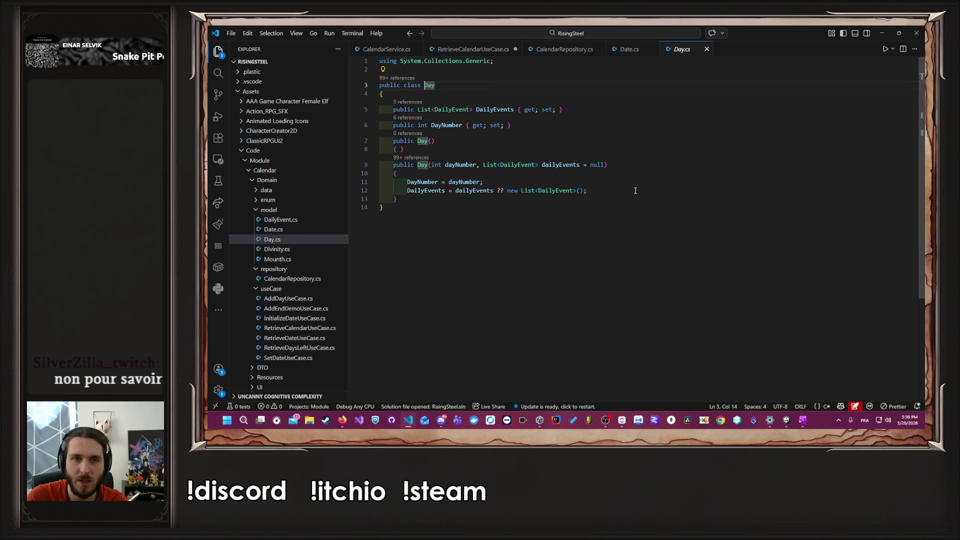
{"action": "key", "text": "alt+Left"}
{"action": "key", "text": "alt+Left"}
{"action": "key", "text": "alt+Left"}
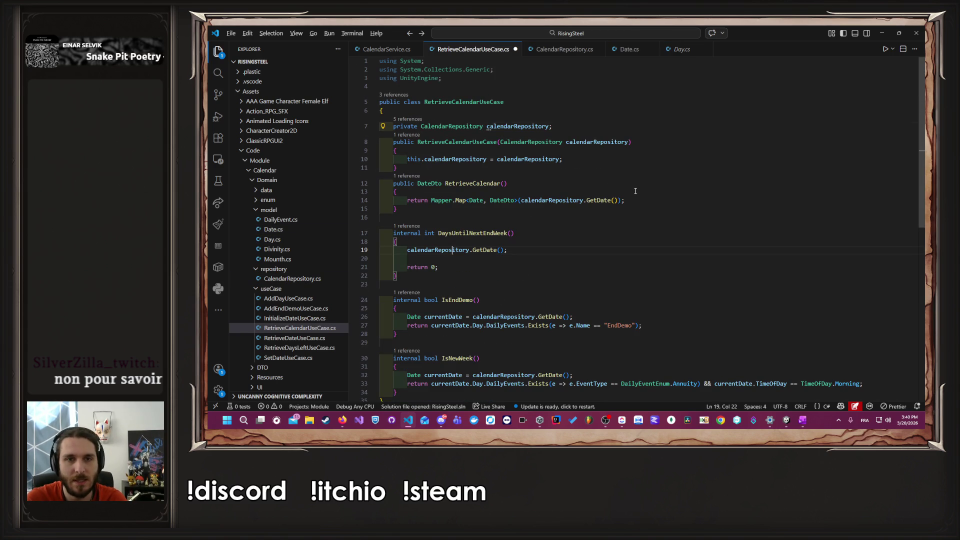
Step: Turn that line into 'int dayNumber = calendarRepository.GetDate().Day.DayNumber;'
{"action": "key", "text": "Home"}
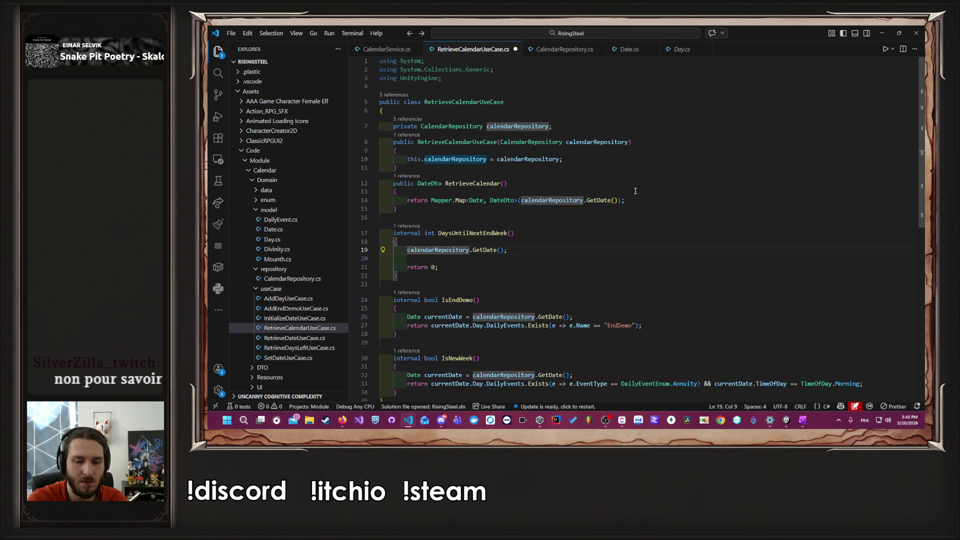
{"action": "type", "text": "int daty"}
{"action": "key", "text": "BackSpace"}
{"action": "key", "text": "BackSpace"}
{"action": "type", "text": "y N"}
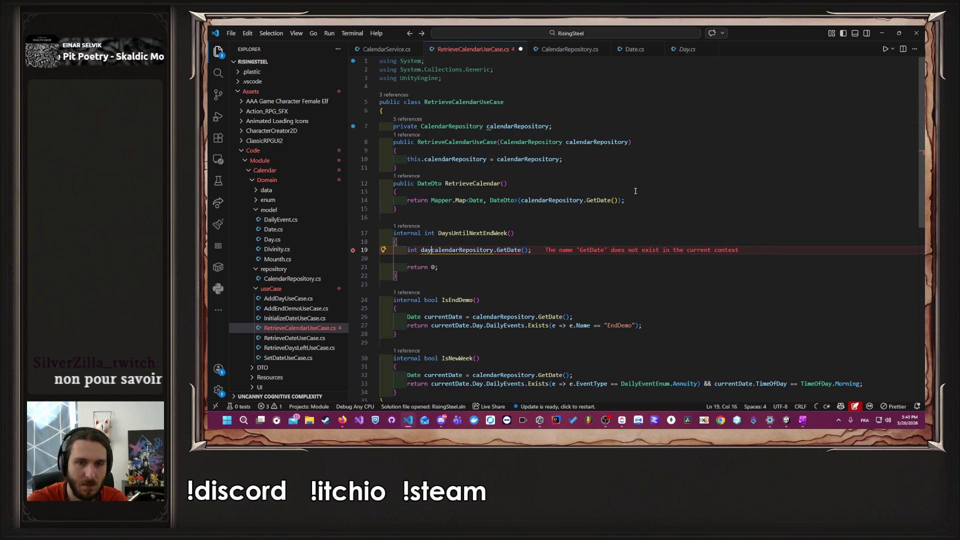
{"action": "key", "text": "BackSpace"}
{"action": "key", "text": "BackSpace"}
{"action": "type", "text": "Number ="}
{"action": "key", "text": "End"}
{"action": "key", "text": "Left"}
{"action": "type", "text": ".Day.DayNumber"}
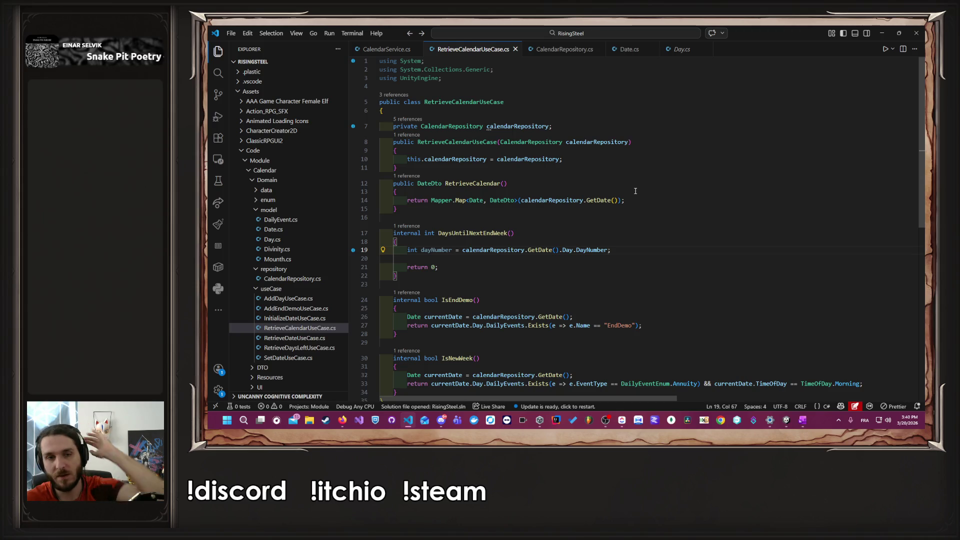
{"action": "key", "text": "Down"}
{"action": "key", "text": "Down"}
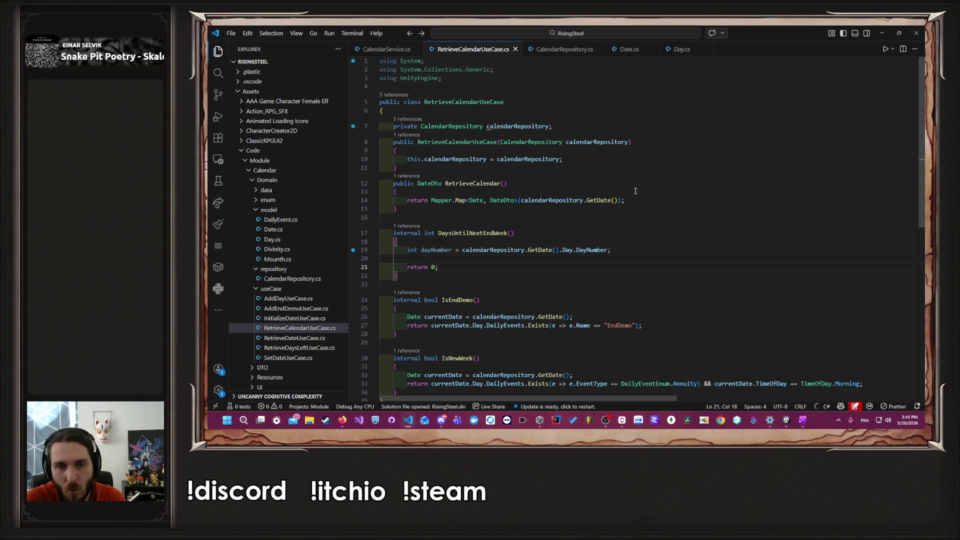
Step: Replace 'return 0' with the suggested days-until-week-end formula using dayNumber % 7, and save
{"action": "key", "text": "Left"}
{"action": "key", "text": "shift+Left"}
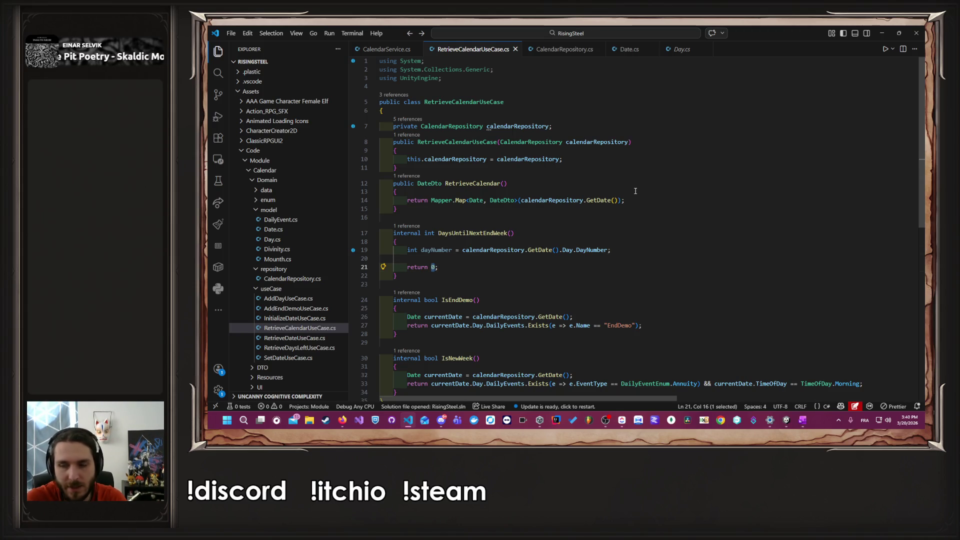
{"action": "type", "text": "day"}
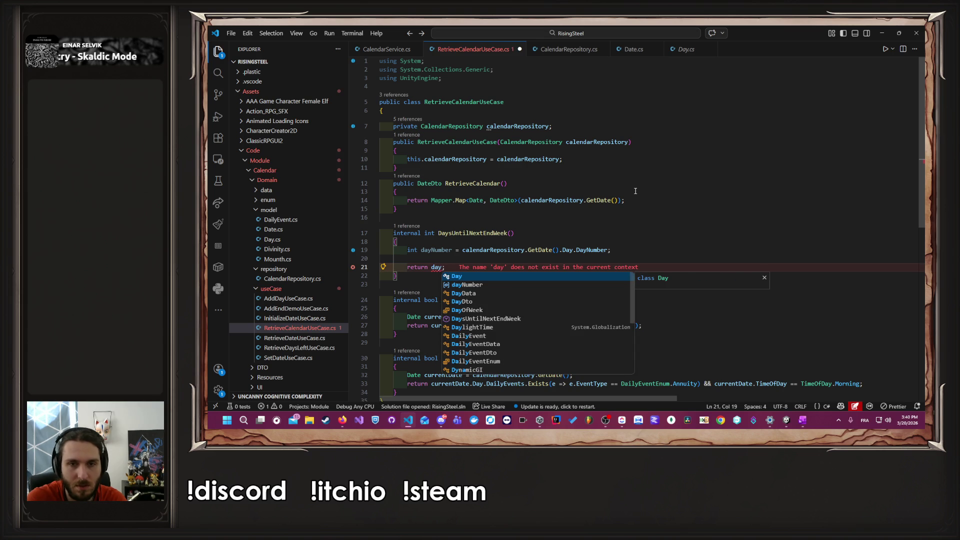
{"action": "key", "text": "Tab"}
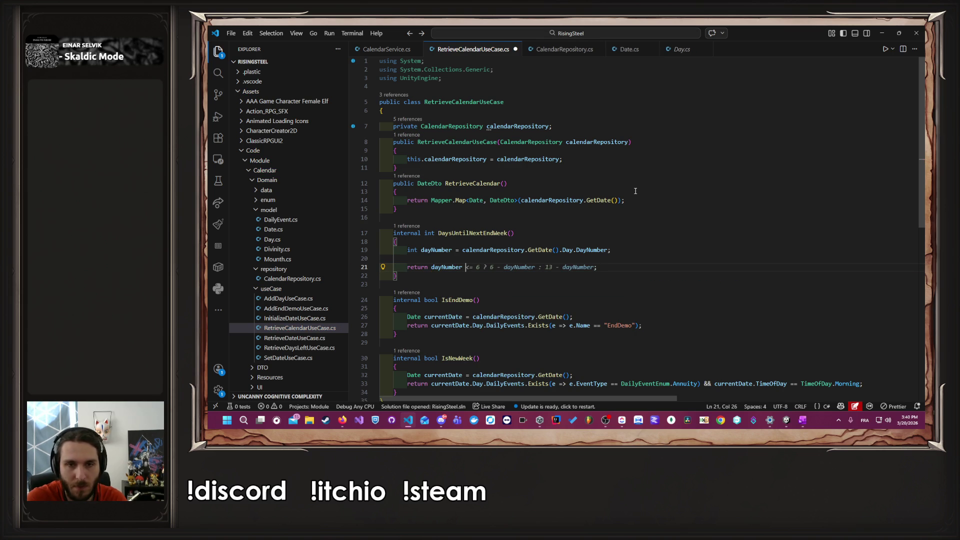
{"action": "type", "text": "%"}
{"action": "key", "text": "Tab"}
{"action": "key", "text": "ctrl+s"}
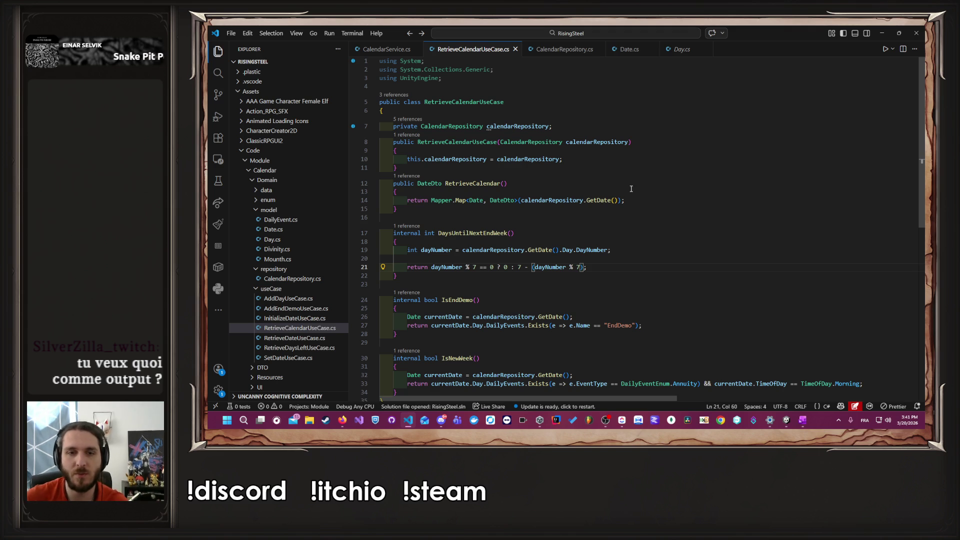
{"action": "left_click_drag", "start_coordinate": [518, 266], "coordinate": [431, 267]}
Step: Delete the 'dayNumber % 7 == 0 ? 0 :' check, save, and inspect the % operator
{"action": "key", "text": "BackSpace"}
{"action": "left_click", "coordinate": [522, 265]}
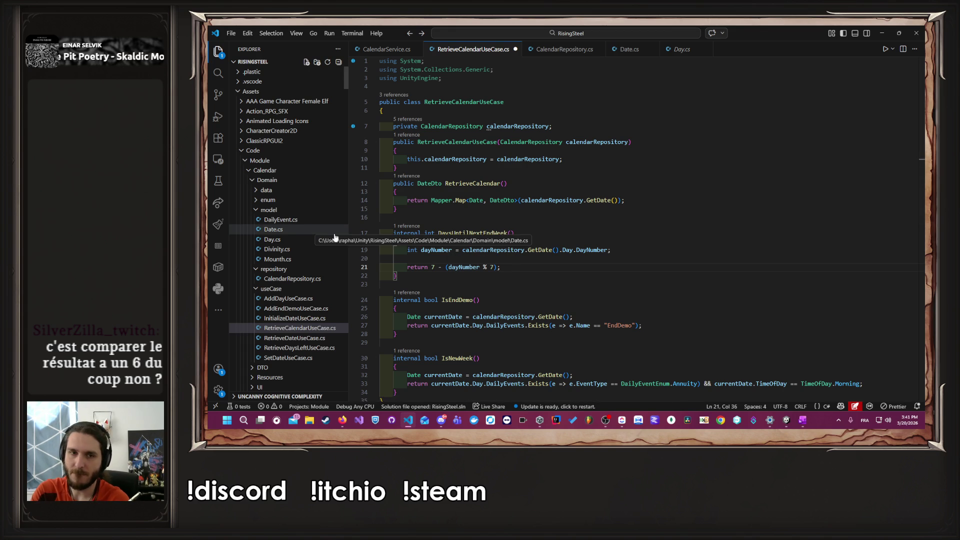
{"action": "key", "text": "ctrl+s"}
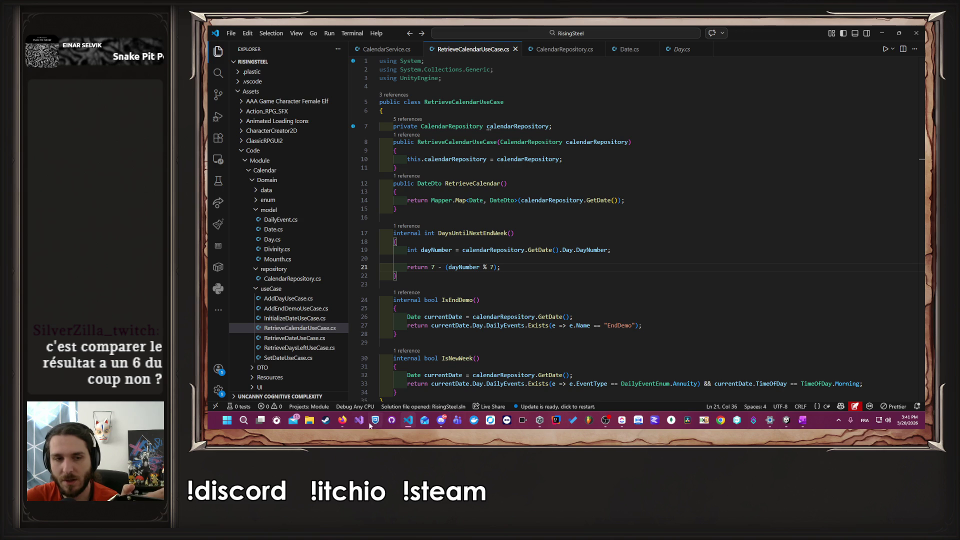
{"action": "double_click", "coordinate": [485, 266]}
{"action": "mouse_move", "coordinate": [484, 267]}
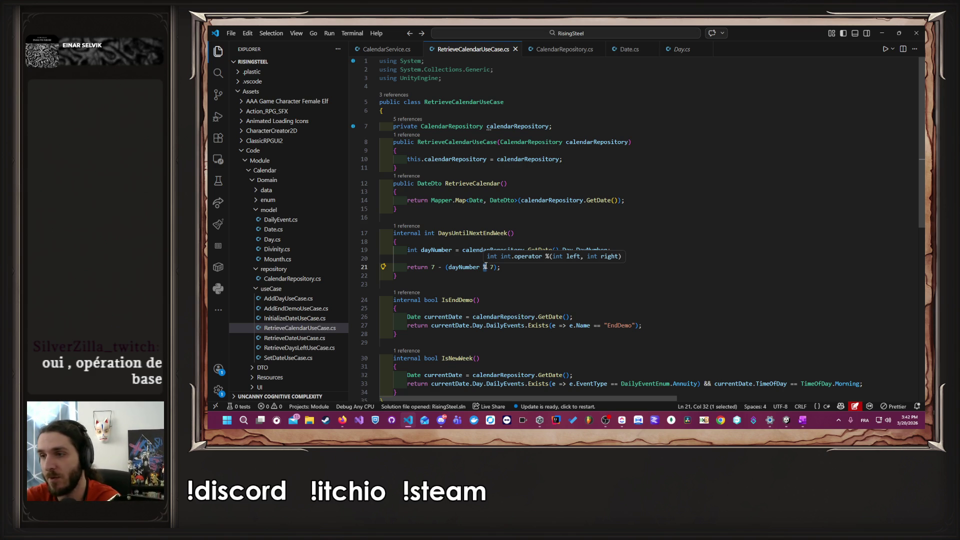
{"action": "left_click", "coordinate": [501, 275]}
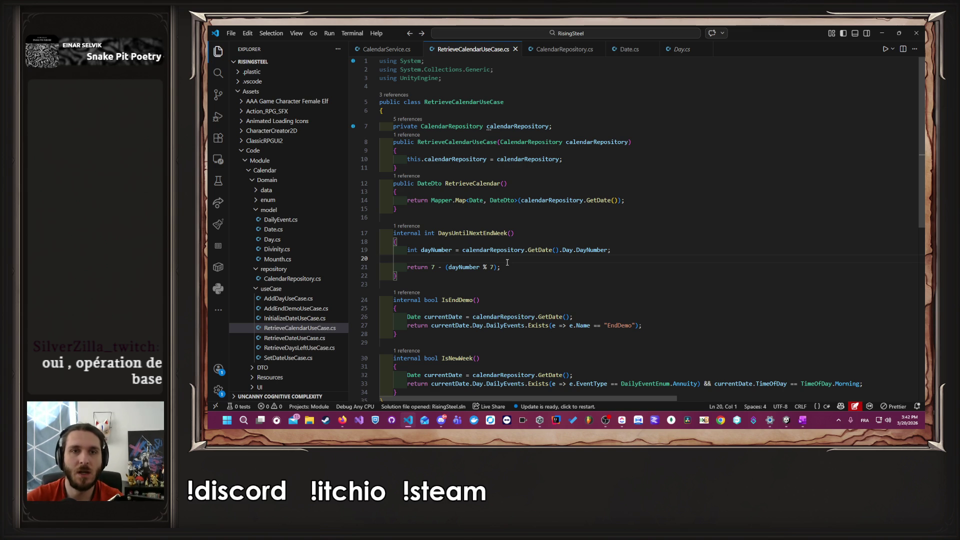
{"action": "left_click", "coordinate": [481, 233]}
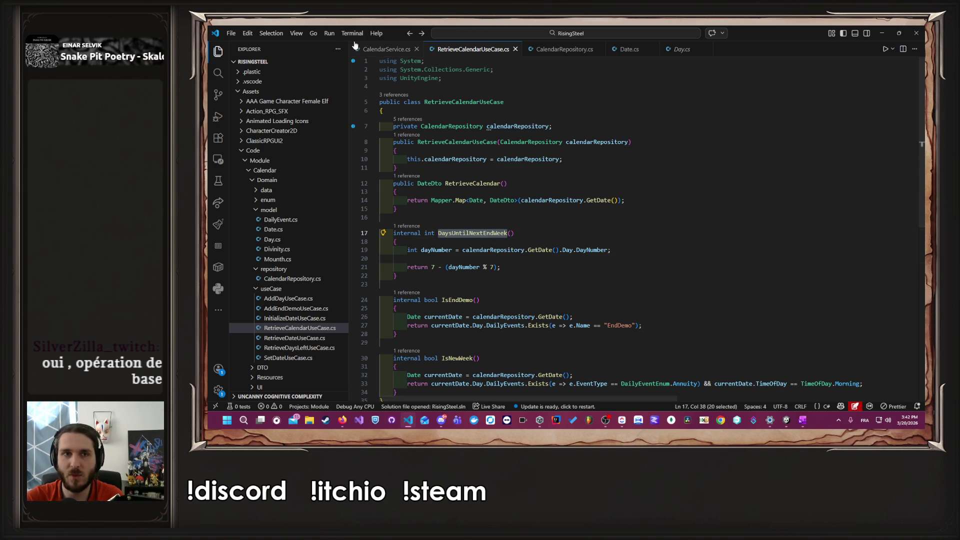
Step: Browse the Explorer to Core/UI/Presenter/02-molecules, then bring up Unity's Camp scene
{"action": "left_click", "coordinate": [480, 233], "text": "ctrl"}
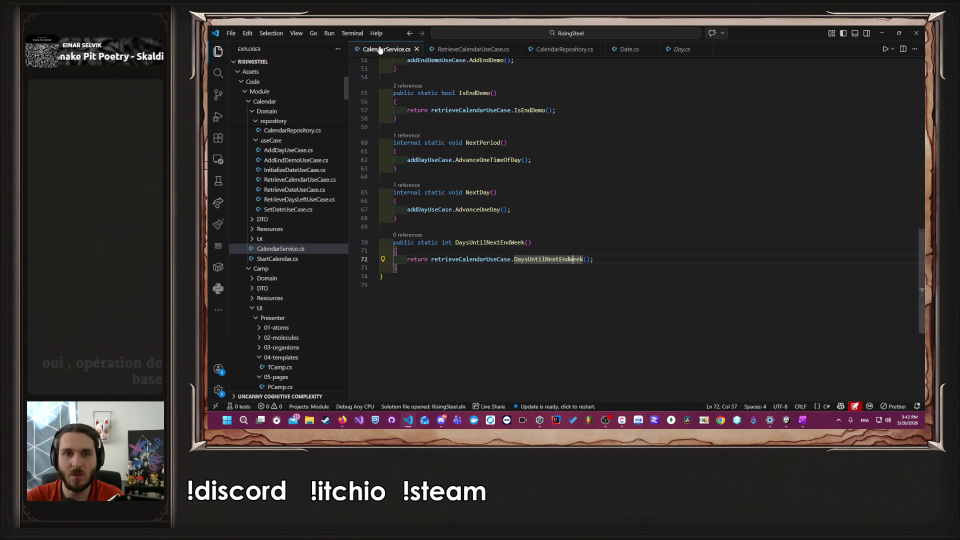
{"action": "double_click", "coordinate": [510, 243]}
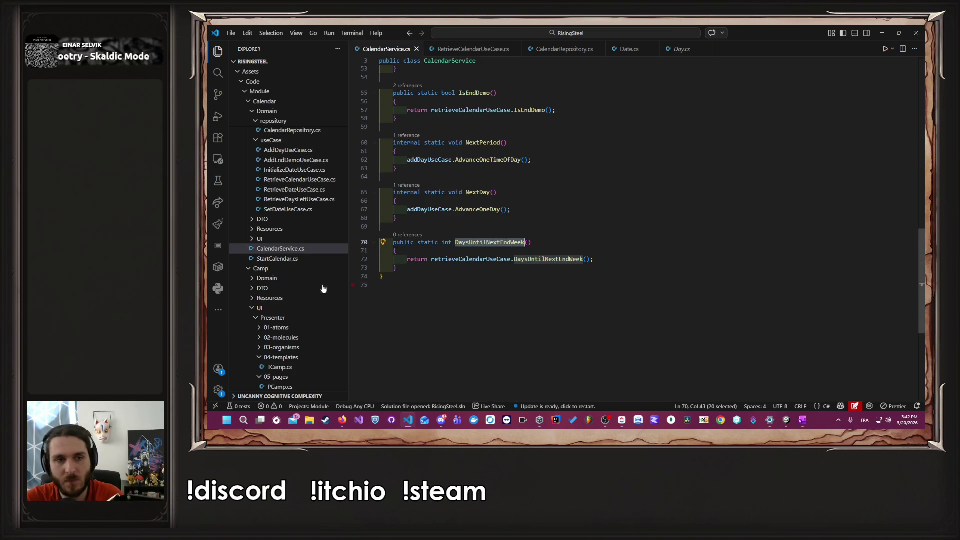
{"action": "scroll", "coordinate": [325, 284], "scroll_direction": "down", "scroll_amount": 5}
{"action": "scroll", "coordinate": [322, 283], "scroll_direction": "down", "scroll_amount": 5}
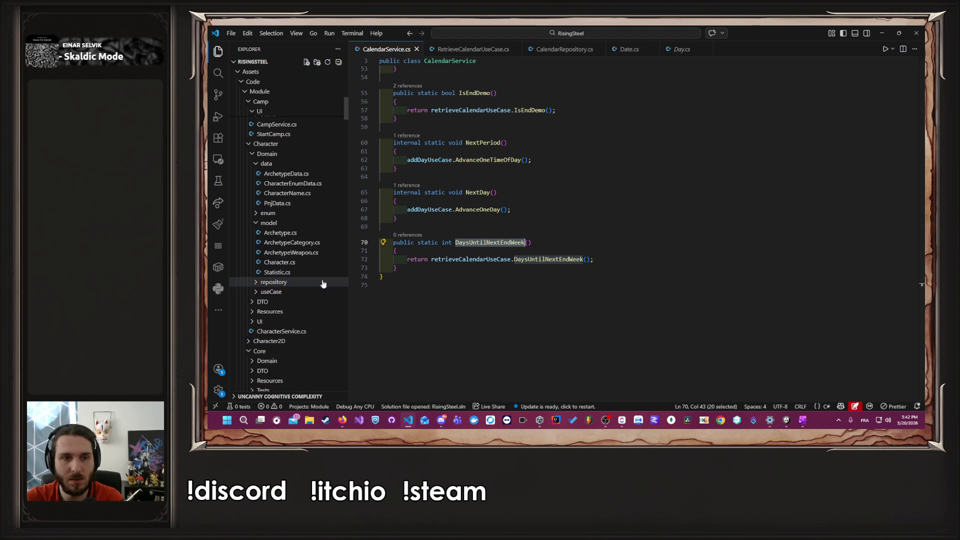
{"action": "scroll", "coordinate": [323, 281], "scroll_direction": "down", "scroll_amount": 4}
{"action": "left_click", "coordinate": [339, 262]}
{"action": "scroll", "coordinate": [338, 263], "scroll_direction": "down", "scroll_amount": 10}
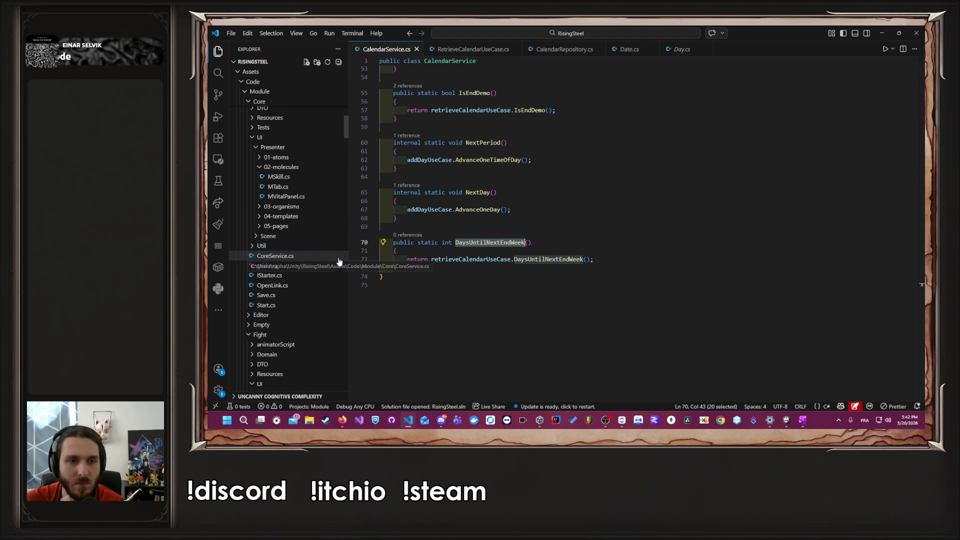
{"action": "scroll", "coordinate": [337, 264], "scroll_direction": "down", "scroll_amount": 10}
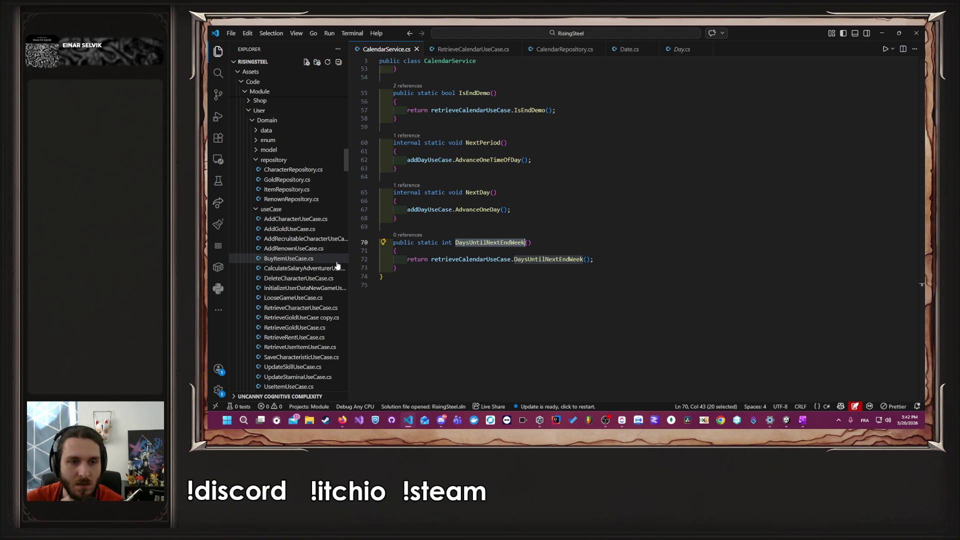
{"action": "scroll", "coordinate": [337, 268], "scroll_direction": "up", "scroll_amount": 10}
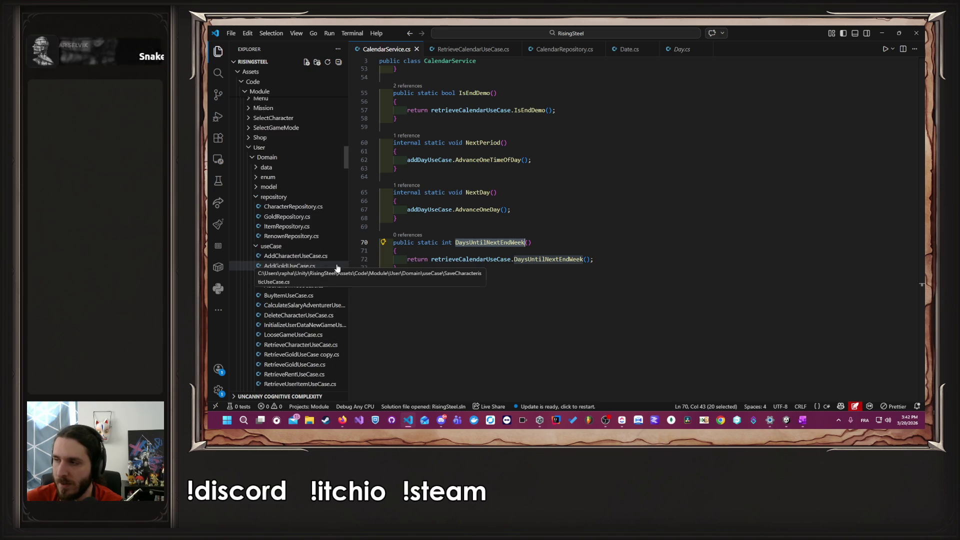
{"action": "left_click", "coordinate": [786, 422]}
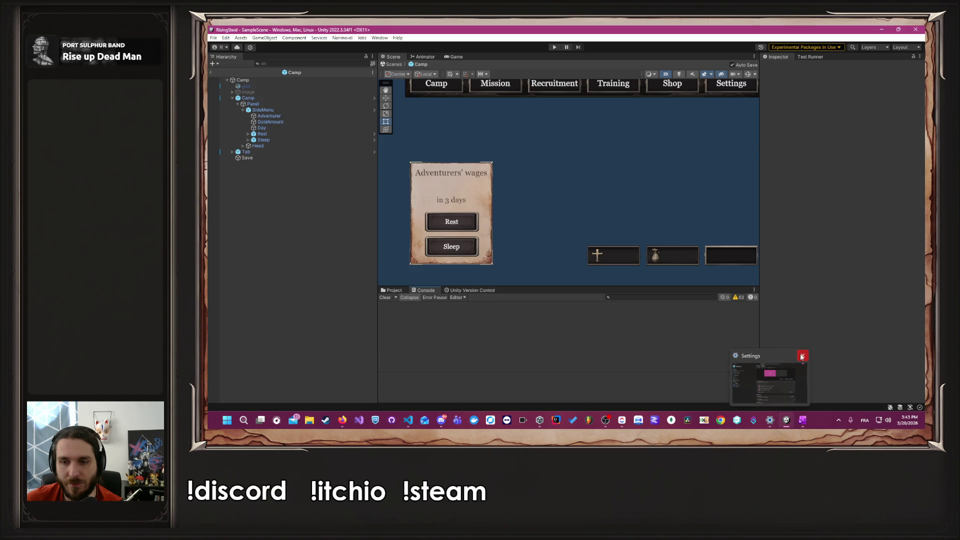
Step: Close Unity's Settings window, select the Camp object and open its PCamp script
{"action": "left_click", "coordinate": [803, 356]}
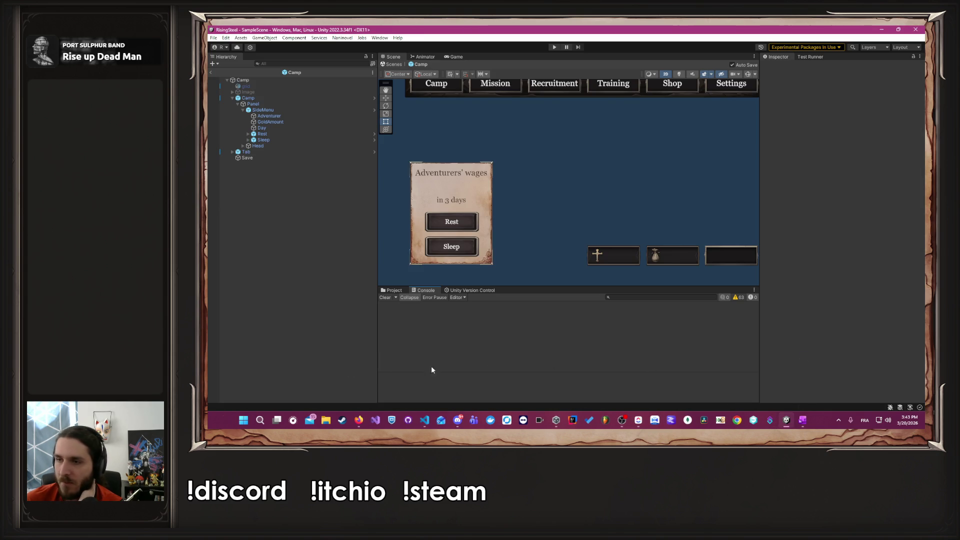
{"action": "left_click", "coordinate": [425, 420]}
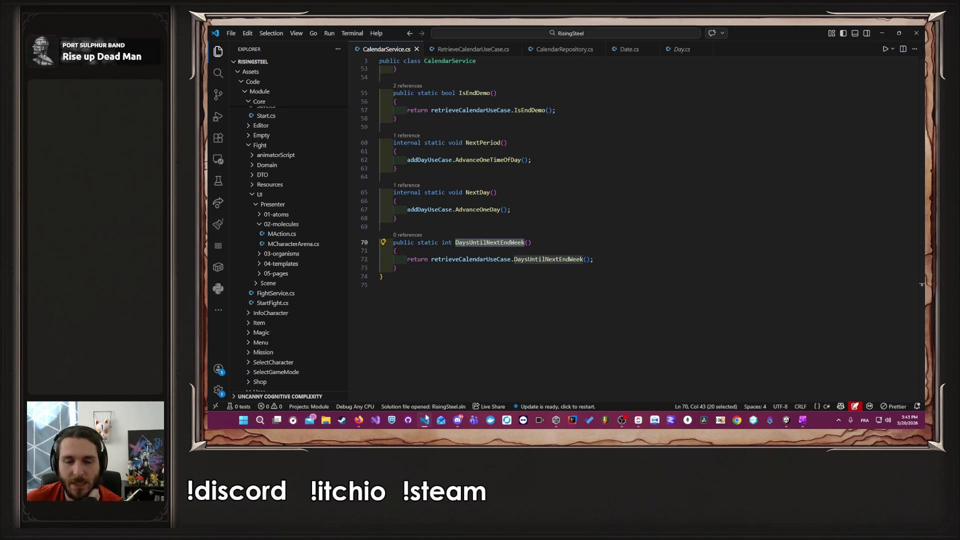
{"action": "left_click", "coordinate": [790, 421]}
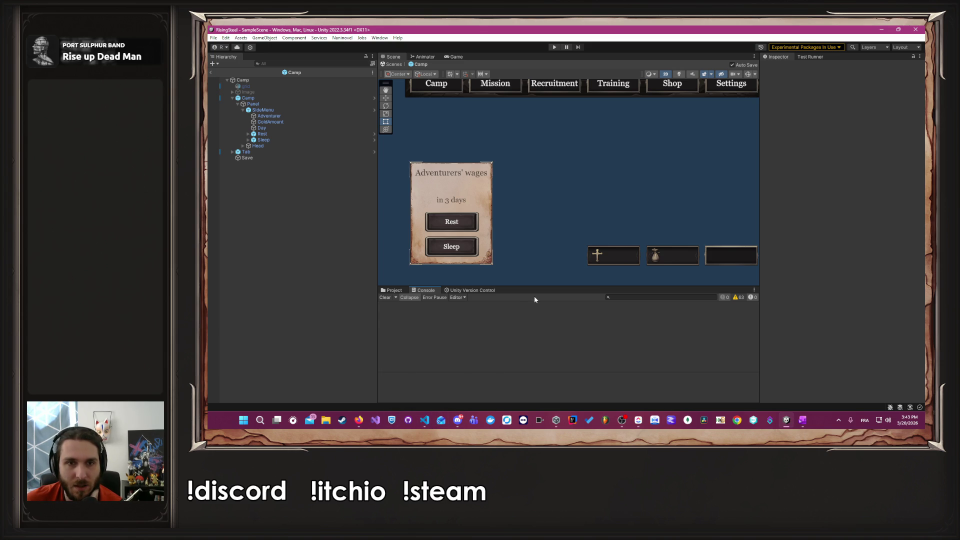
{"action": "left_click", "coordinate": [276, 80]}
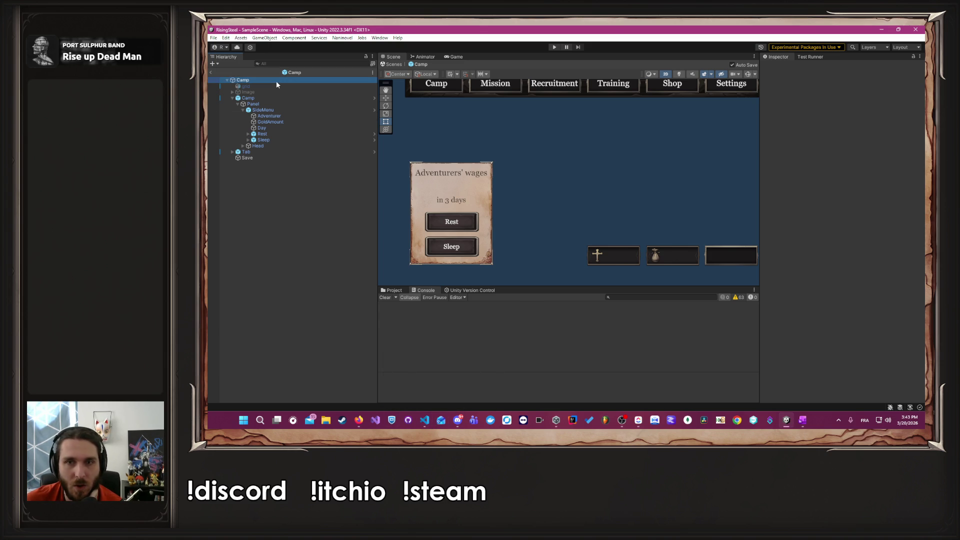
{"action": "scroll", "coordinate": [805, 289], "scroll_direction": "down", "scroll_amount": 5}
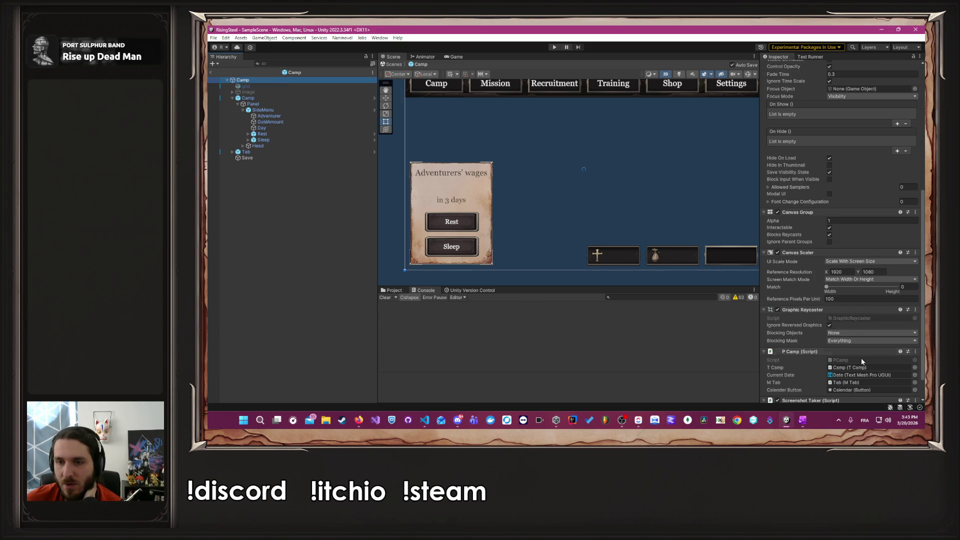
{"action": "left_click", "coordinate": [847, 368]}
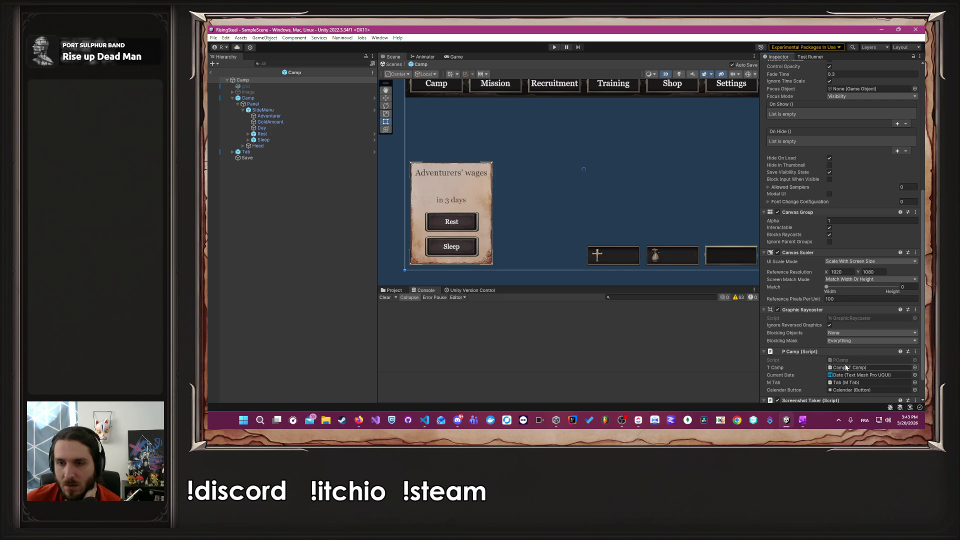
{"action": "double_click", "coordinate": [829, 359]}
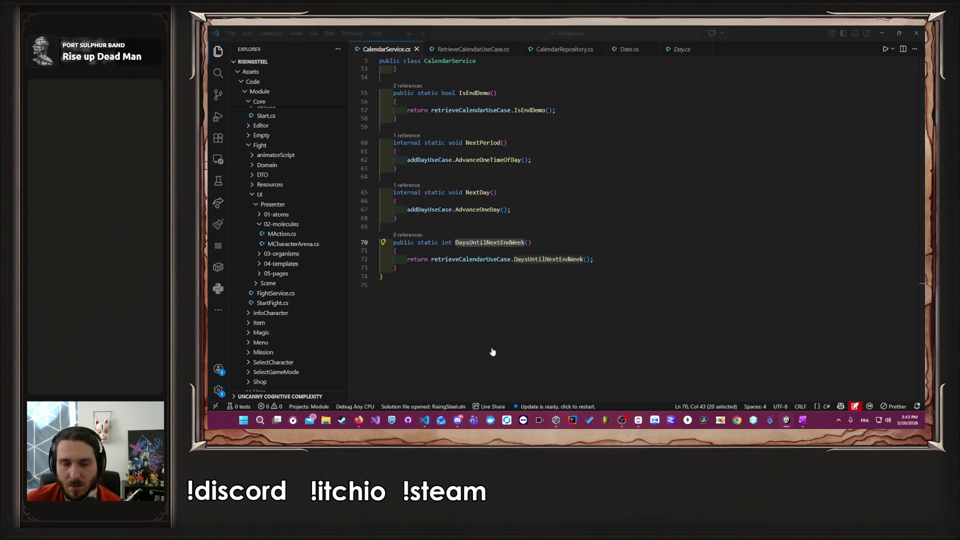
{"action": "scroll", "coordinate": [586, 295], "scroll_direction": "down", "scroll_amount": 2}
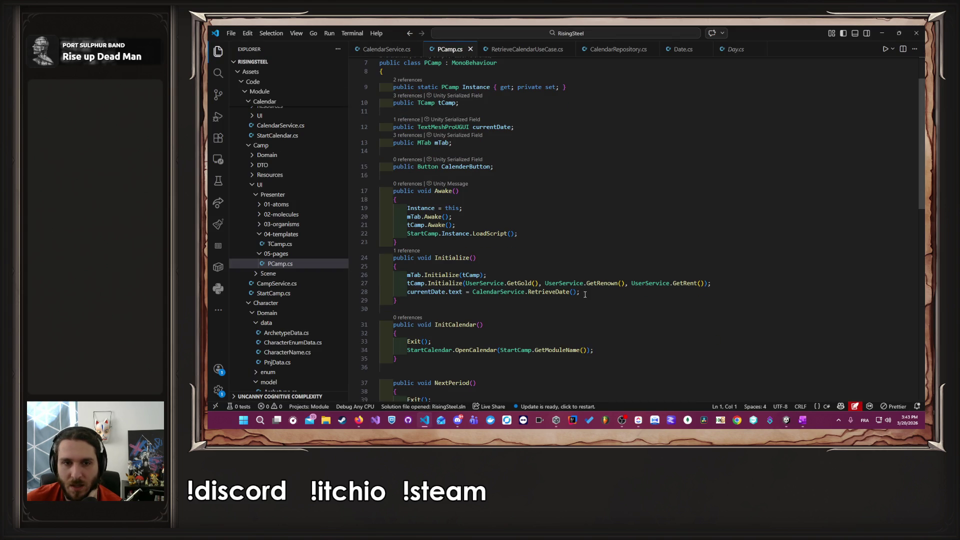
Step: Start a fourth tCamp.Initialize argument by pasting the CalendarService class name
{"action": "left_click", "coordinate": [708, 283]}
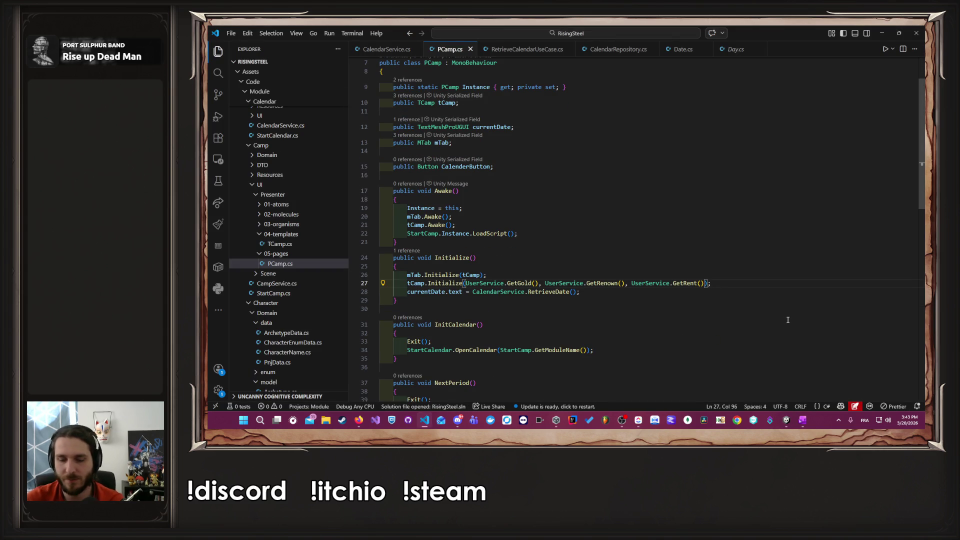
{"action": "type", "text": ","}
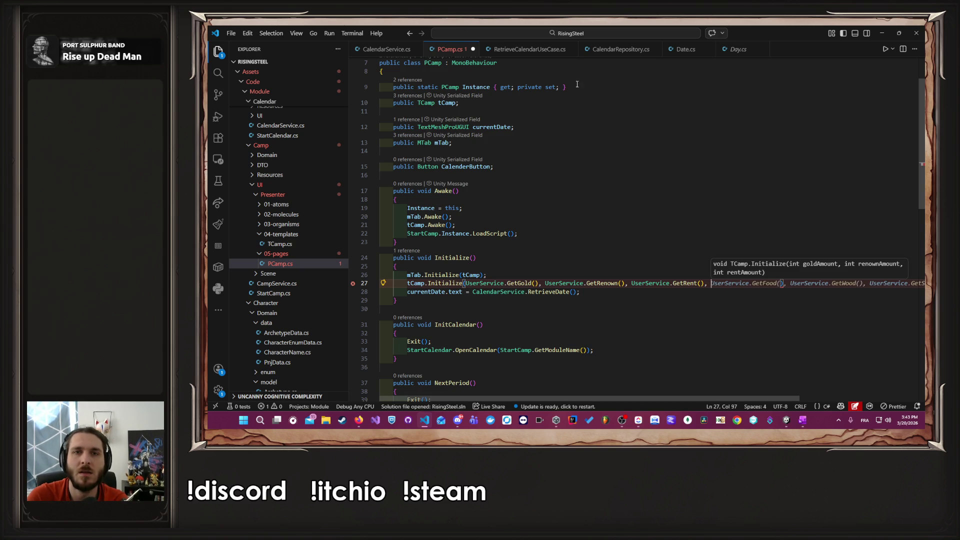
{"action": "left_click", "coordinate": [530, 49]}
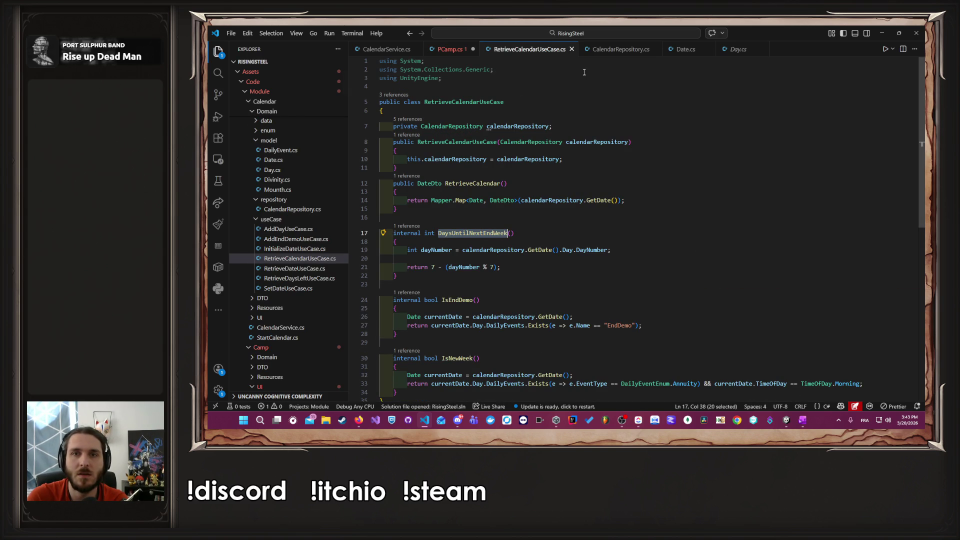
{"action": "left_click", "coordinate": [614, 46]}
{"action": "left_click", "coordinate": [386, 49]}
{"action": "scroll", "coordinate": [489, 124], "scroll_direction": "up", "scroll_amount": 10}
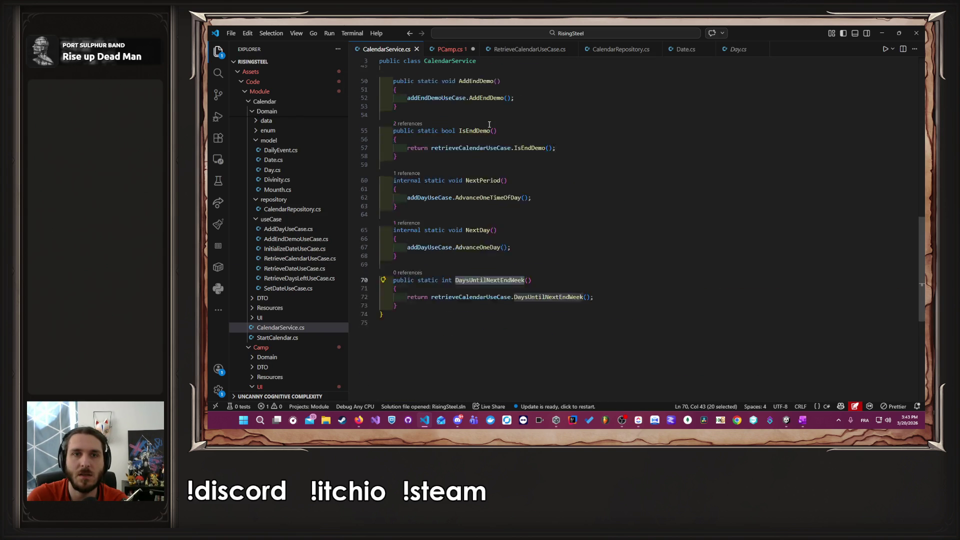
{"action": "scroll", "coordinate": [488, 124], "scroll_direction": "up", "scroll_amount": 3}
{"action": "double_click", "coordinate": [450, 85]}
{"action": "key", "text": "ctrl+c"}
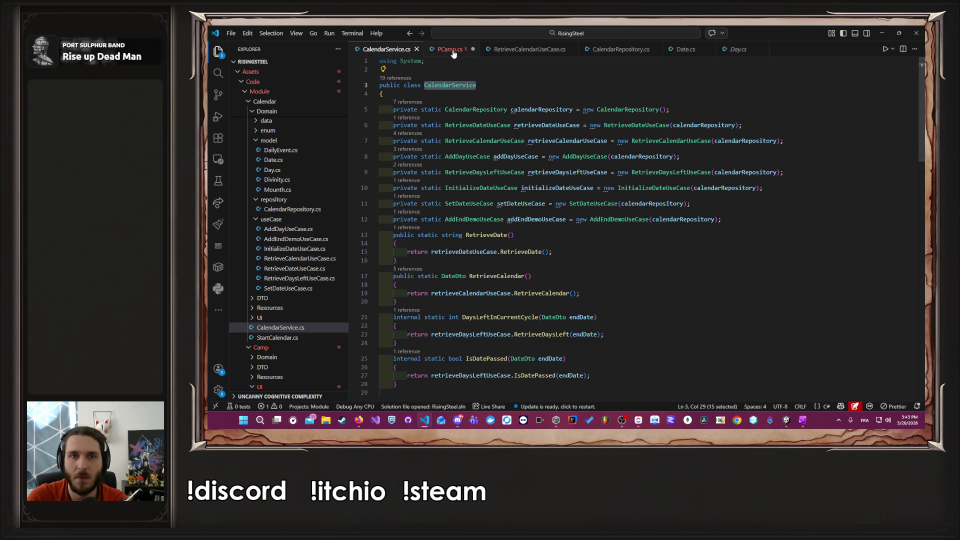
{"action": "left_click", "coordinate": [450, 49]}
{"action": "key", "text": "ctrl+v"}
Step: Complete the argument as CalendarService.DaysUntilNextEndWeek() instead of the suggested .RetrieveDate()
{"action": "key", "text": "Tab"}
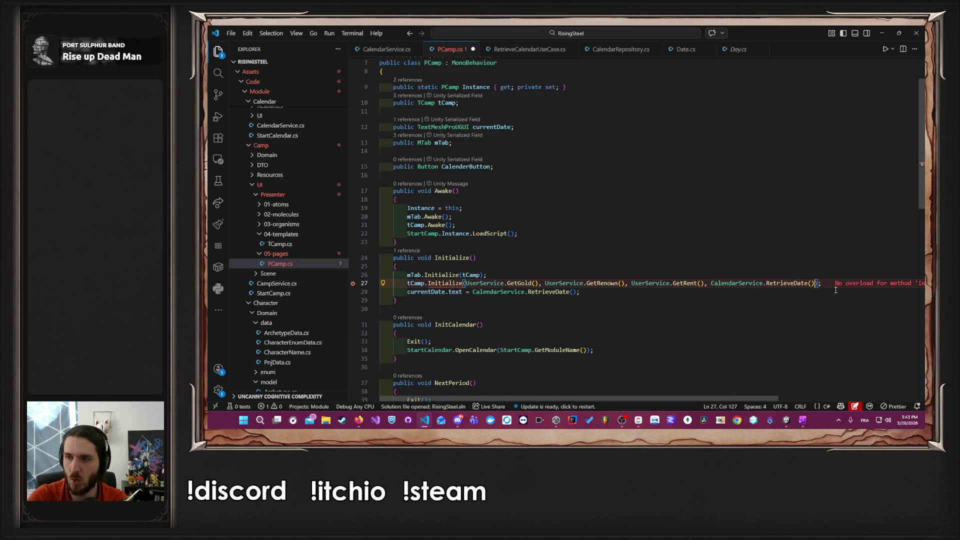
{"action": "key", "text": "Right"}
{"action": "key", "text": "ctrl+shift+Left"}
{"action": "key", "text": "ctrl+shift+Left"}
{"action": "key", "text": "ctrl+shift+Left"}
{"action": "key", "text": "ctrl+shift+Right"}
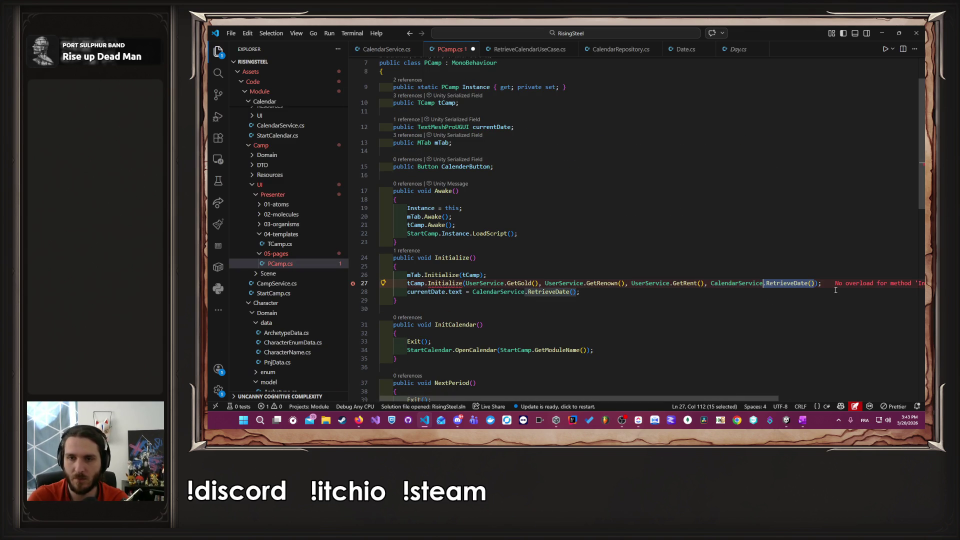
{"action": "type", "text": "."}
{"action": "key", "text": "Down"}
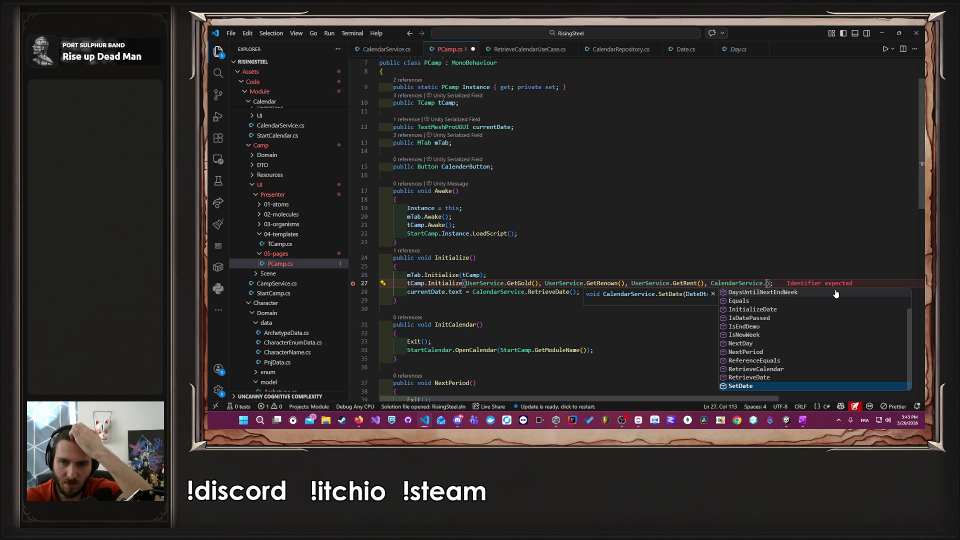
{"action": "key", "text": "Up"}
{"action": "key", "text": "Up"}
{"action": "key", "text": "Up"}
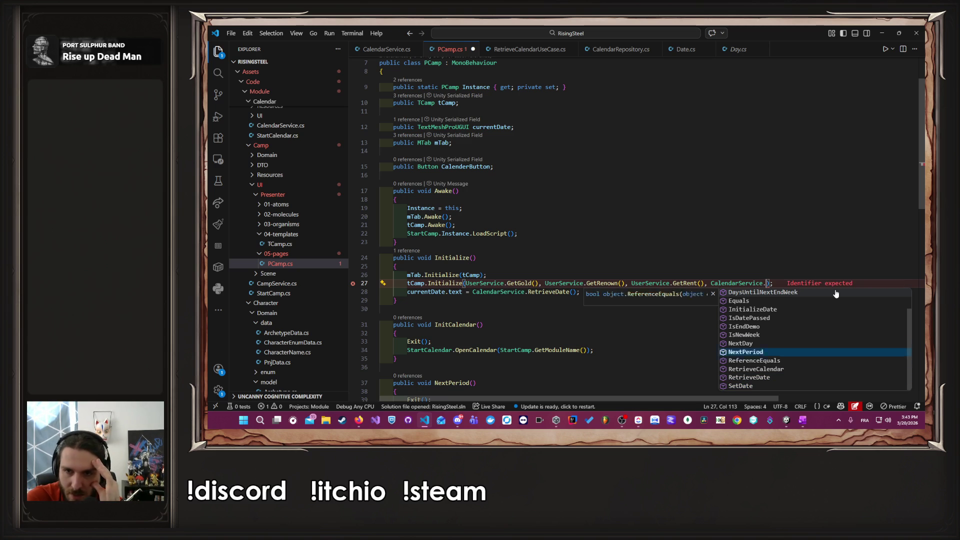
{"action": "key", "text": "Return"}
{"action": "type", "text": "()"}
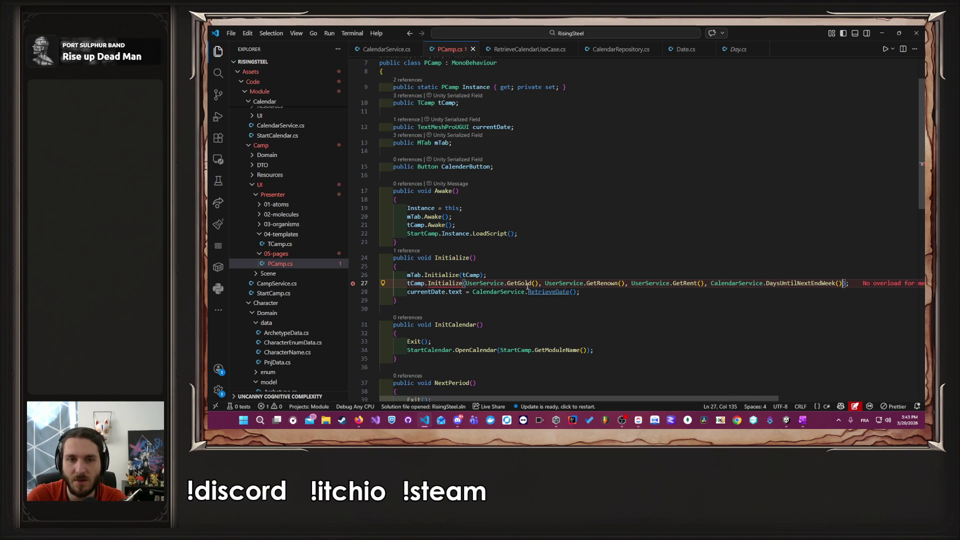
Step: Add the matching parameter to TCamp's Initialize with the Add parameter quick fix
{"action": "left_click", "coordinate": [452, 283], "text": "ctrl"}
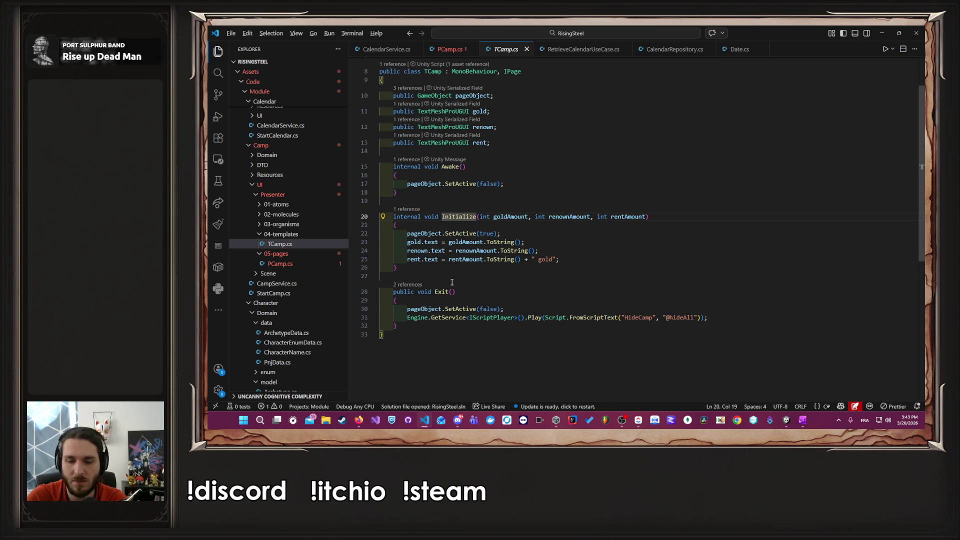
{"action": "key", "text": "alt+Left"}
{"action": "left_click", "coordinate": [573, 259]}
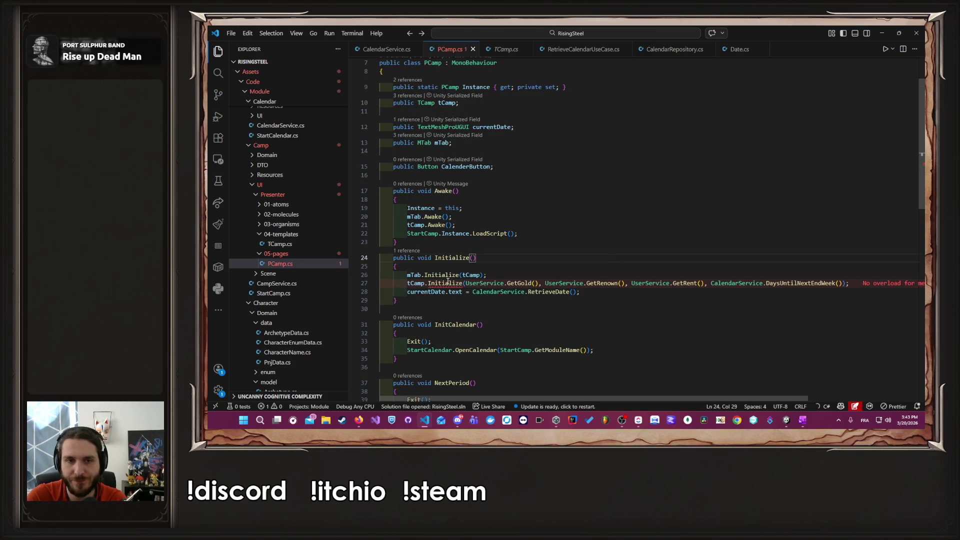
{"action": "mouse_move", "coordinate": [448, 282]}
{"action": "left_click", "coordinate": [513, 275]}
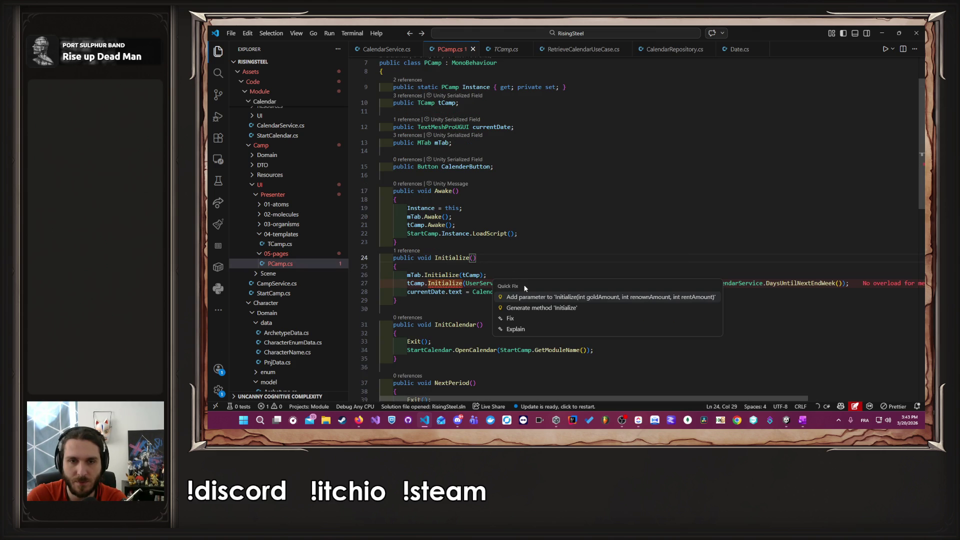
{"action": "left_click", "coordinate": [546, 299]}
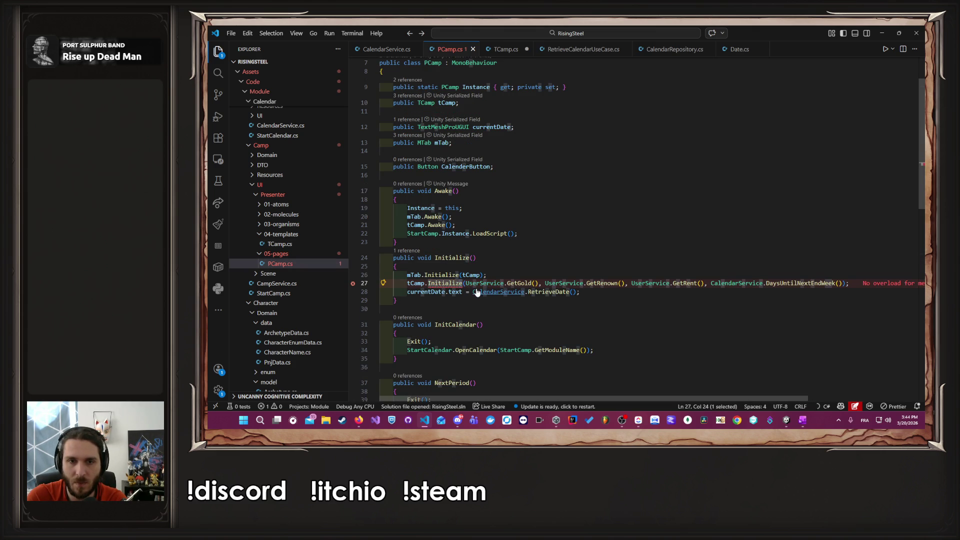
Step: Duplicate TCamp's rent field as daysUntilNextEndWeek, adding a daysUntilNextEndWeekAmount parameter to Initialize
{"action": "key", "text": "F12"}
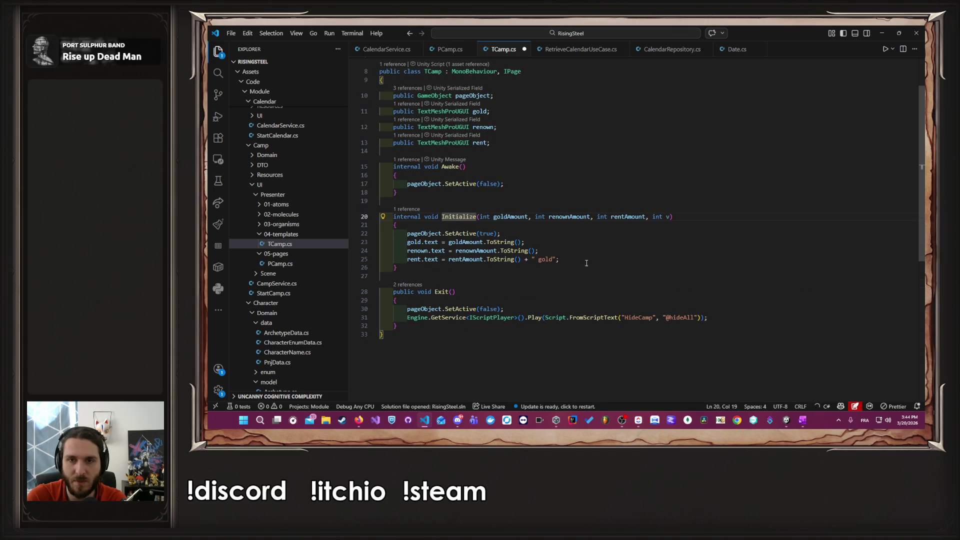
{"action": "key", "text": "ctrl+s"}
{"action": "left_click", "coordinate": [619, 258]}
{"action": "scroll", "coordinate": [620, 256], "scroll_direction": "up", "scroll_amount": 2}
{"action": "left_click", "coordinate": [566, 202]}
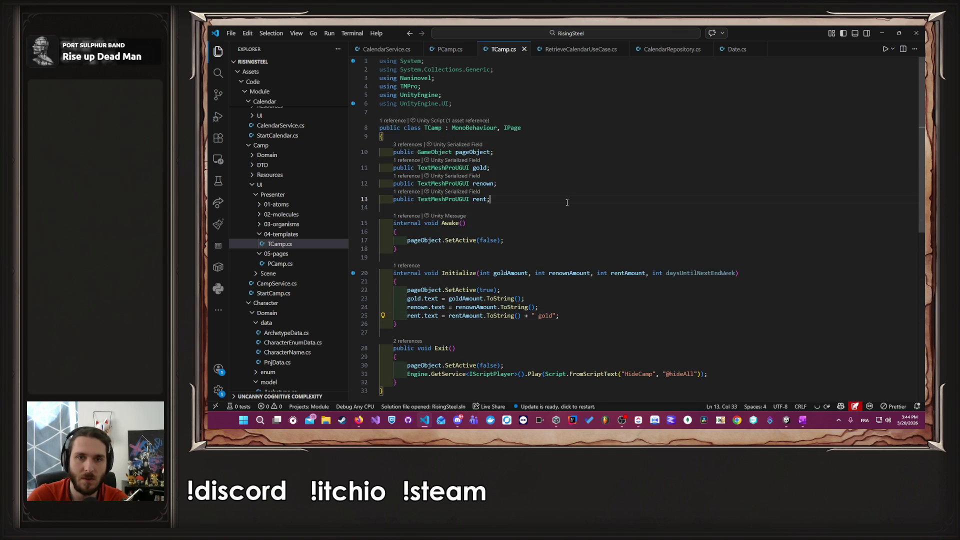
{"action": "key", "text": "shift+alt+Down"}
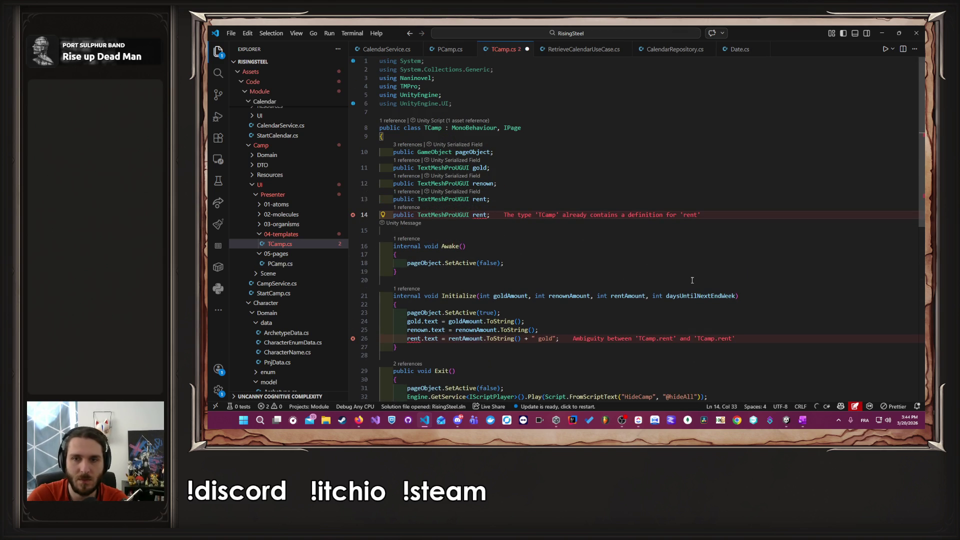
{"action": "left_click_drag", "start_coordinate": [627, 291], "coordinate": [643, 290]}
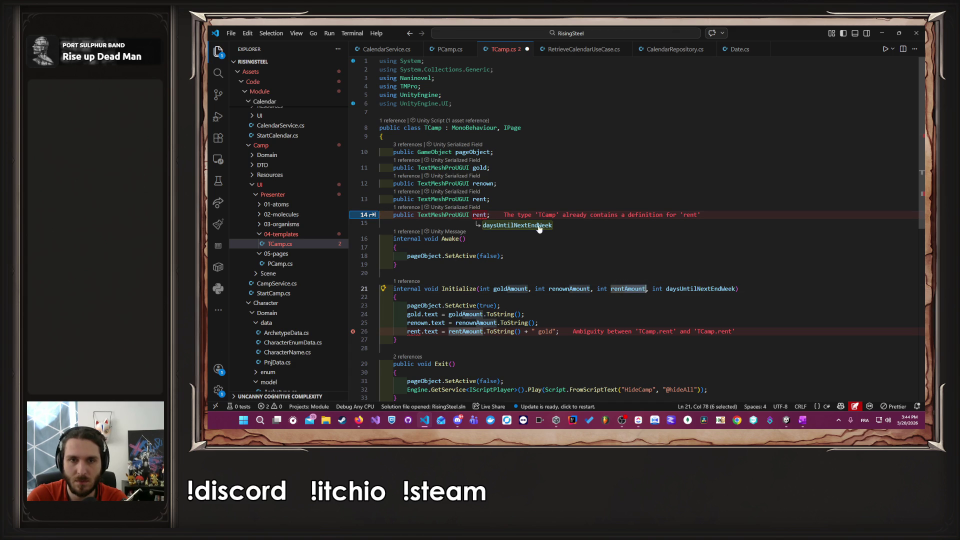
{"action": "key", "text": "Tab"}
{"action": "key", "text": "Tab"}
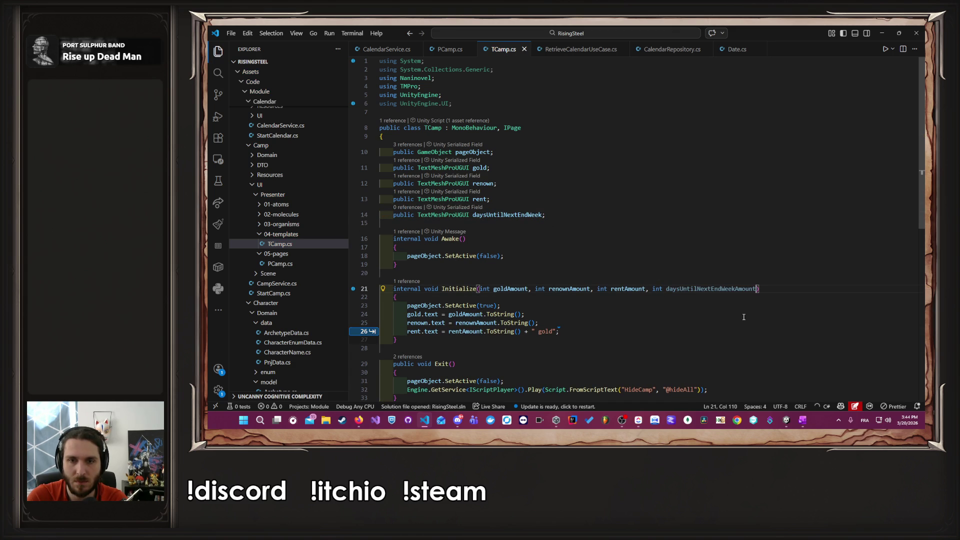
{"action": "key", "text": "Tab"}
{"action": "key", "text": "Tab"}
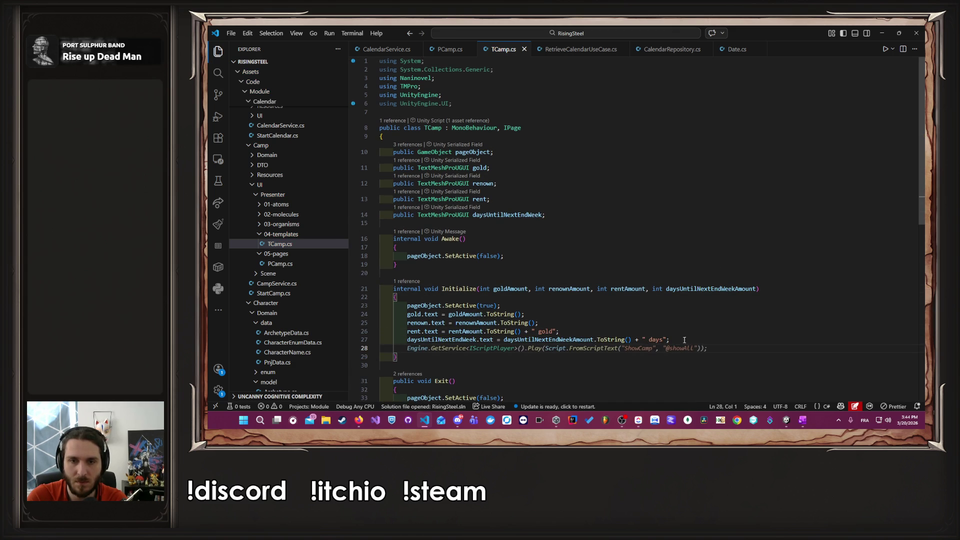
Step: Set the daysUntilNextEndWeek text to "in " + daysUntilNextEndWeekAmount + " days" and save TCamp.cs
{"action": "left_click", "coordinate": [691, 343]}
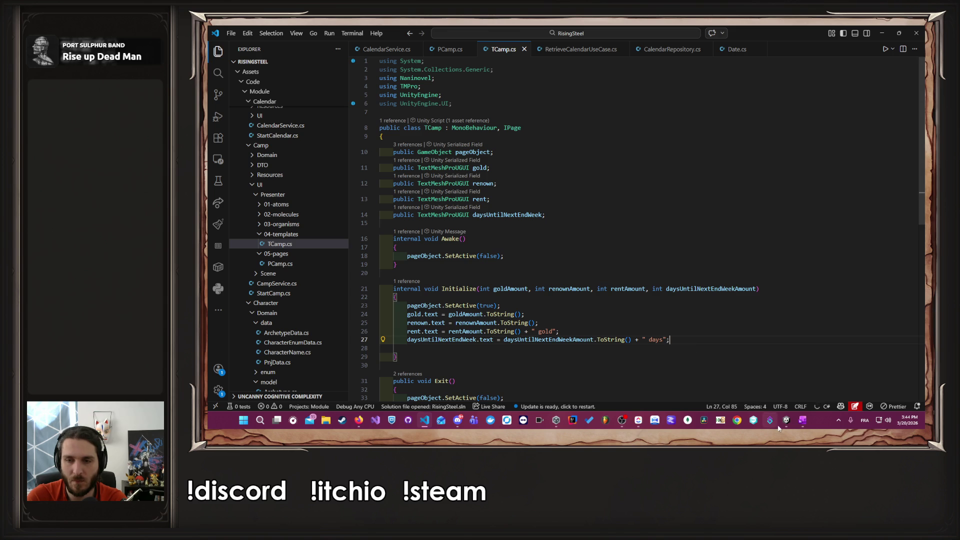
{"action": "left_click", "coordinate": [505, 340]}
{"action": "type", "text": "\"\"+"}
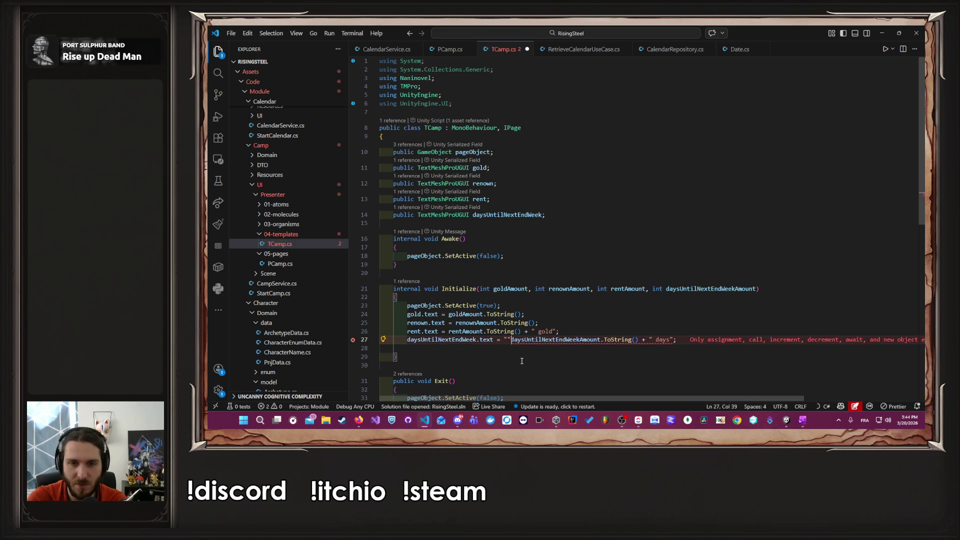
{"action": "key", "text": "ctrl+s"}
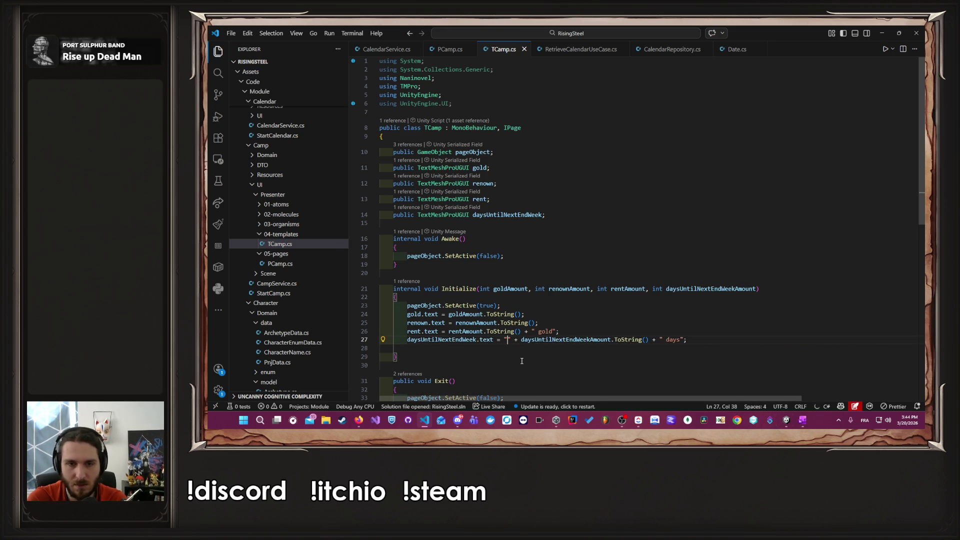
{"action": "type", "text": "in"}
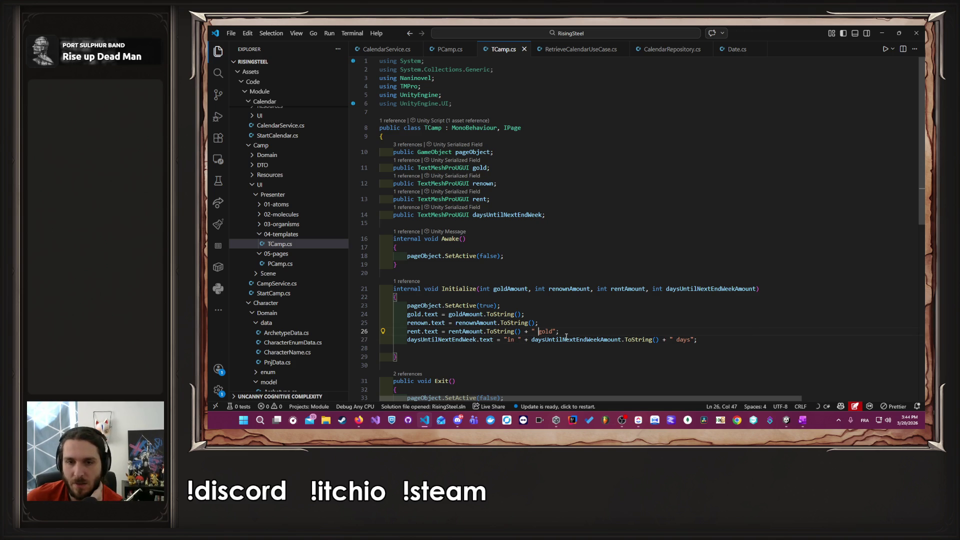
{"action": "left_click", "coordinate": [565, 340]}
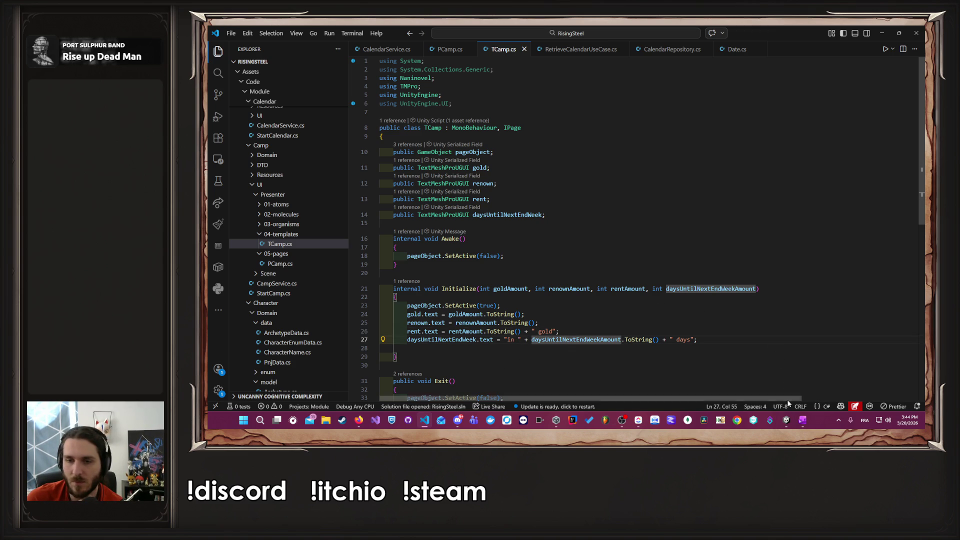
{"action": "left_click", "coordinate": [787, 421]}
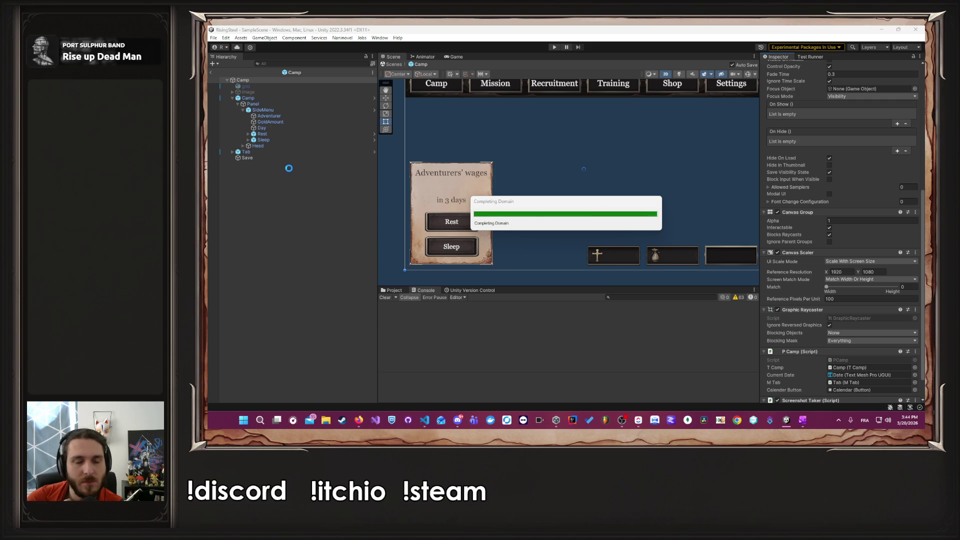
Step: Clear the 'in 3 days' placeholder from the Day text's Text Input
{"action": "left_click", "coordinate": [265, 128]}
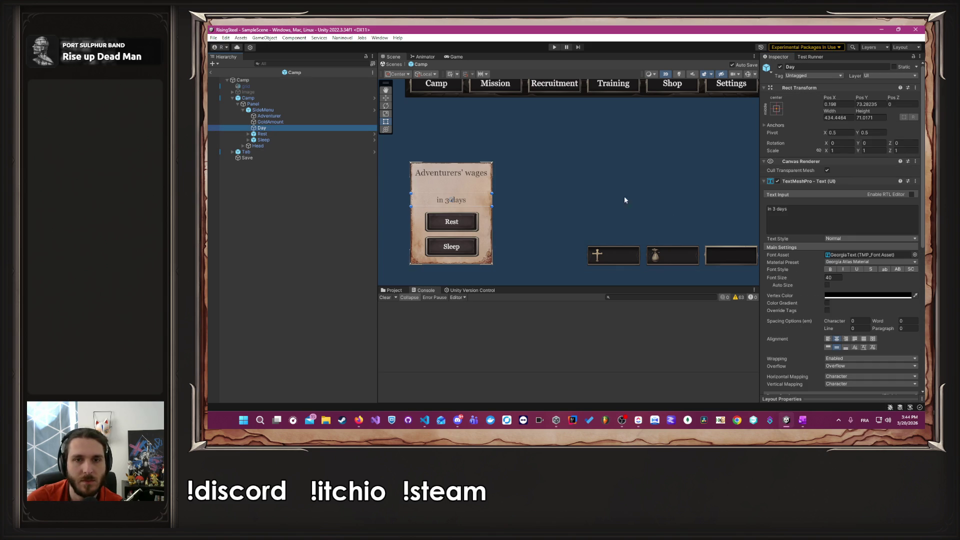
{"action": "left_click", "coordinate": [877, 216]}
{"action": "key", "text": "BackSpace"}
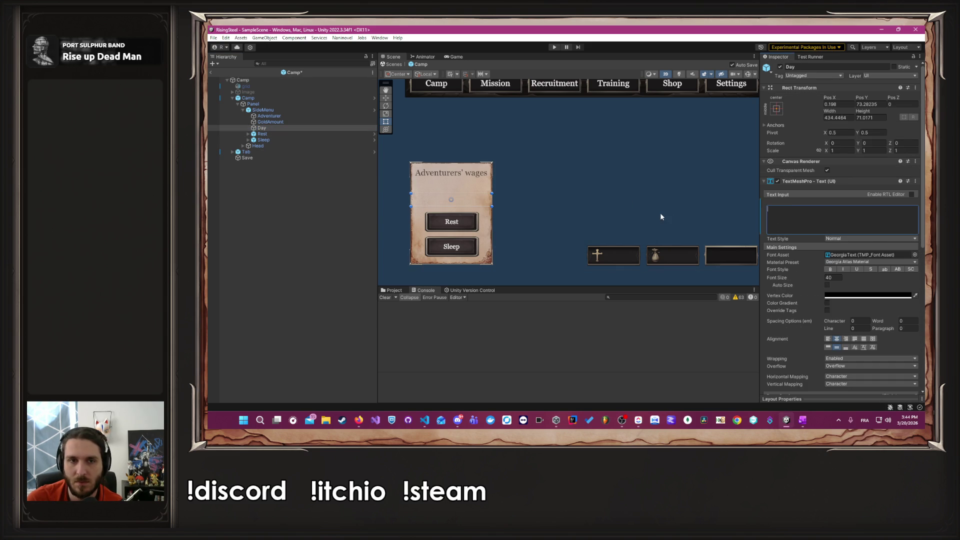
{"action": "left_click", "coordinate": [660, 213]}
Step: Link the Day text to Camp's Days Until Next End Week slot and enter Play mode
{"action": "left_click", "coordinate": [291, 98]}
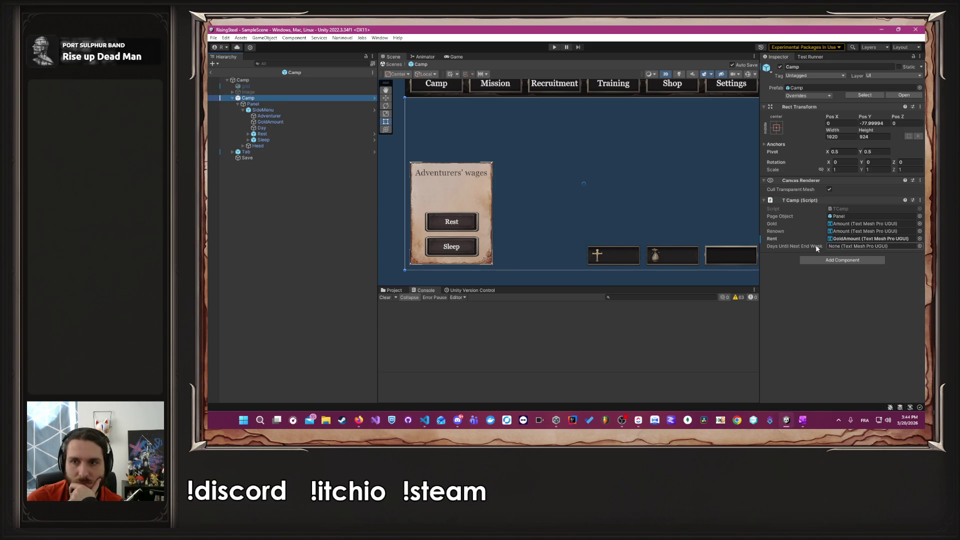
{"action": "left_click_drag", "start_coordinate": [271, 122], "coordinate": [851, 247]}
{"action": "left_click", "coordinate": [554, 47]}
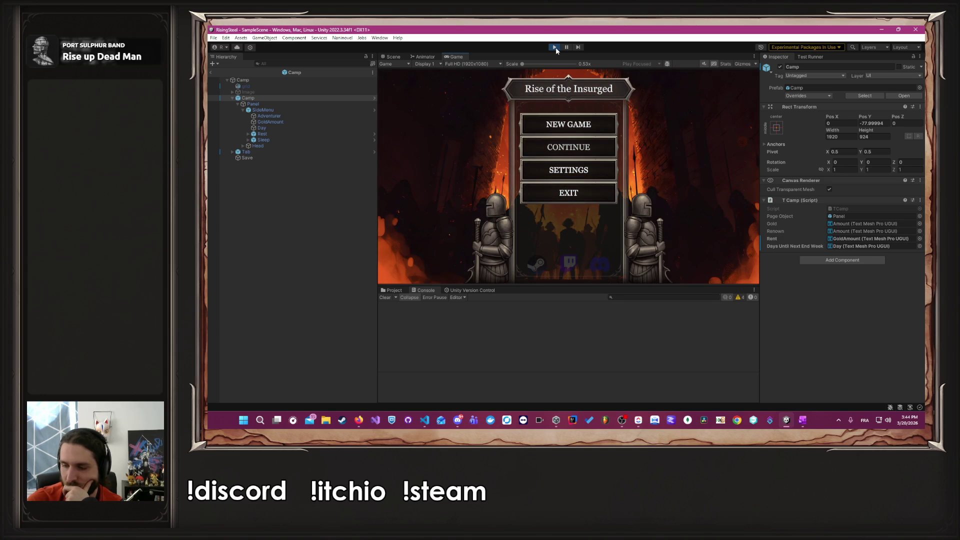
Step: Start a new game with the male character and check the Mortem month calendar
{"action": "left_click", "coordinate": [586, 123]}
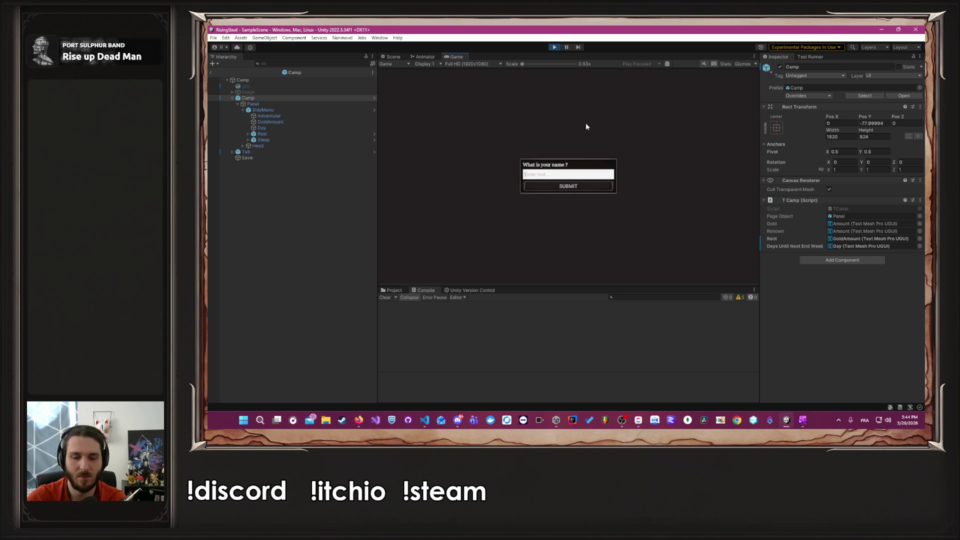
{"action": "type", "text": "Albe"}
{"action": "key", "text": "Return"}
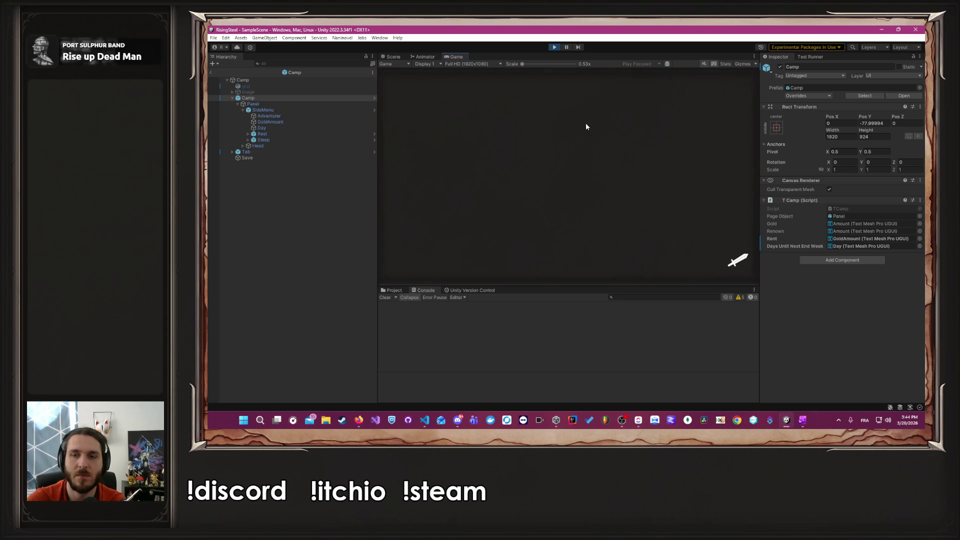
{"action": "left_click", "coordinate": [664, 179]}
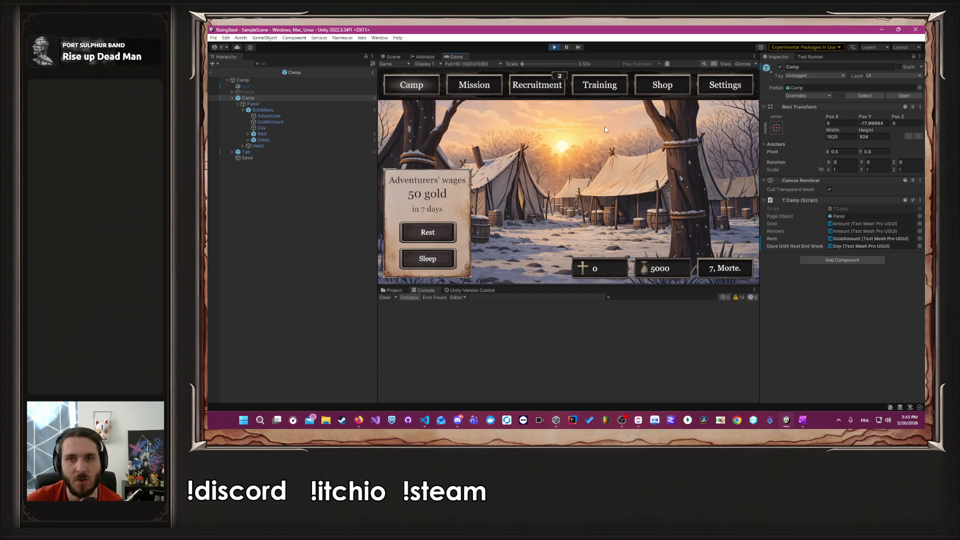
{"action": "left_click", "coordinate": [725, 269]}
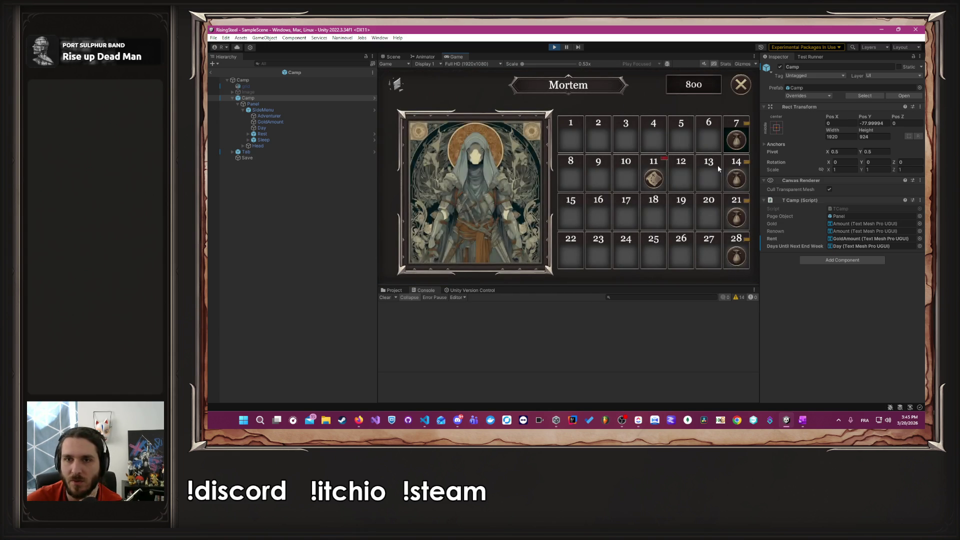
{"action": "left_click", "coordinate": [737, 90]}
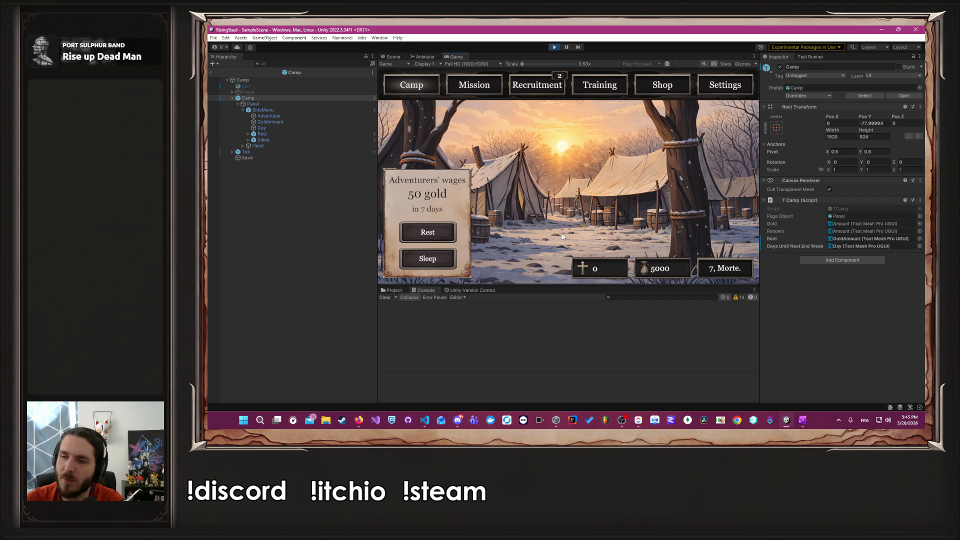
Step: Train the adventurer's Strength from 0 to 15 for 644 gold
{"action": "left_click", "coordinate": [578, 87]}
{"action": "left_click", "coordinate": [499, 183]}
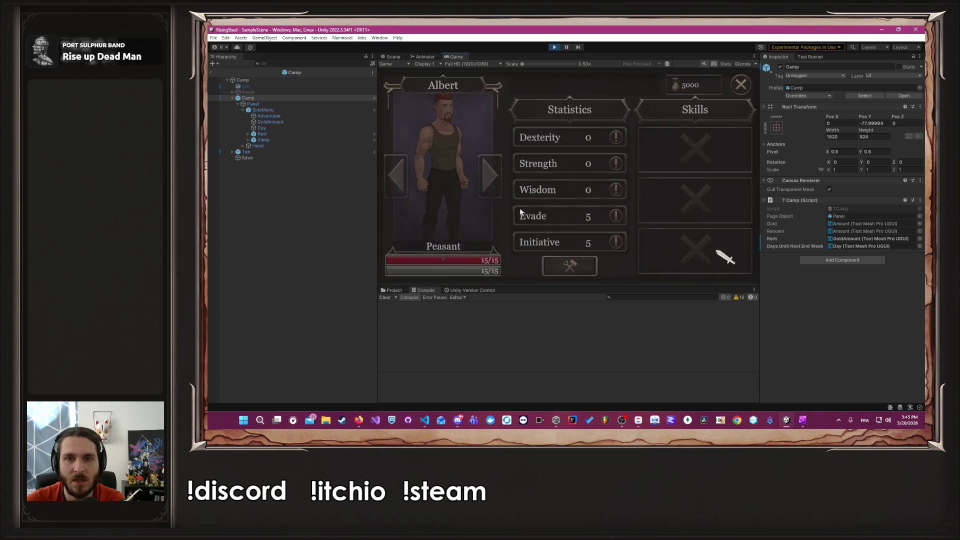
{"action": "left_click", "coordinate": [569, 265]}
{"action": "left_click", "coordinate": [599, 165]}
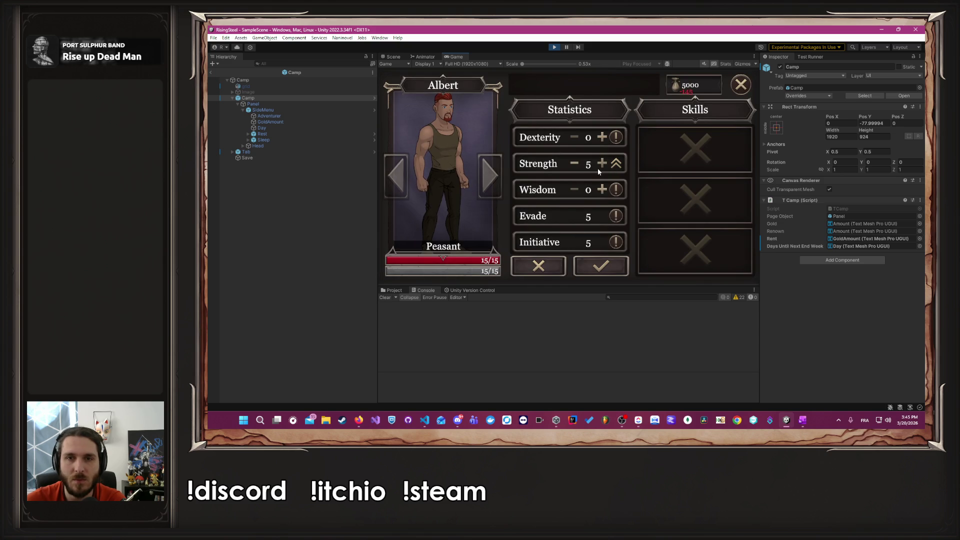
{"action": "left_click", "coordinate": [598, 168]}
{"action": "left_click", "coordinate": [598, 168]}
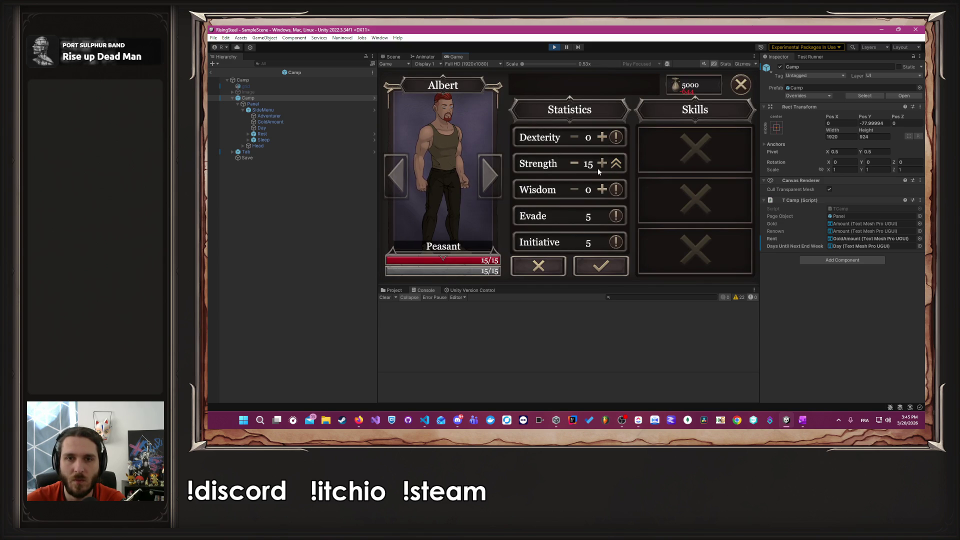
{"action": "left_click", "coordinate": [601, 268]}
Step: Give the adventurer the Power Strike skill and return to the camp
{"action": "left_click", "coordinate": [692, 149]}
{"action": "left_click", "coordinate": [741, 85]}
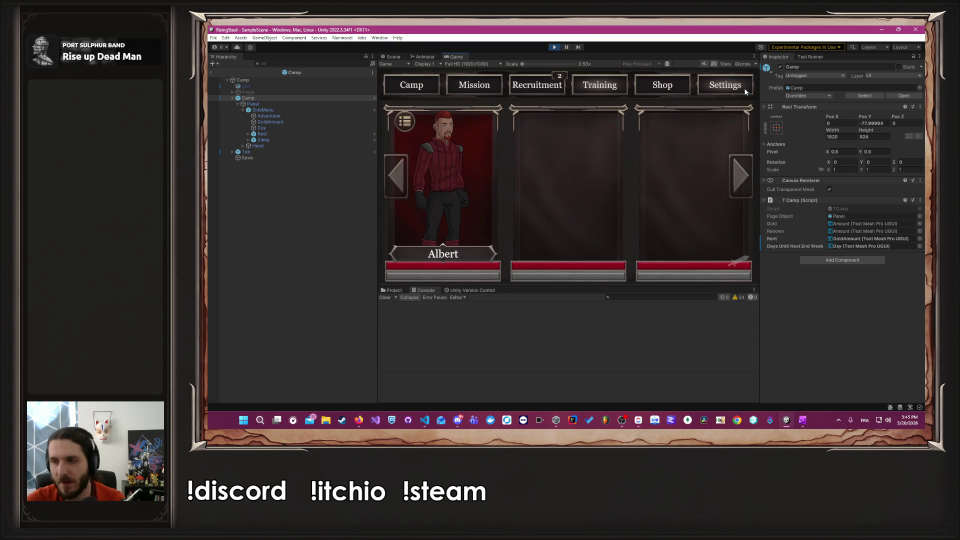
{"action": "left_click", "coordinate": [744, 89]}
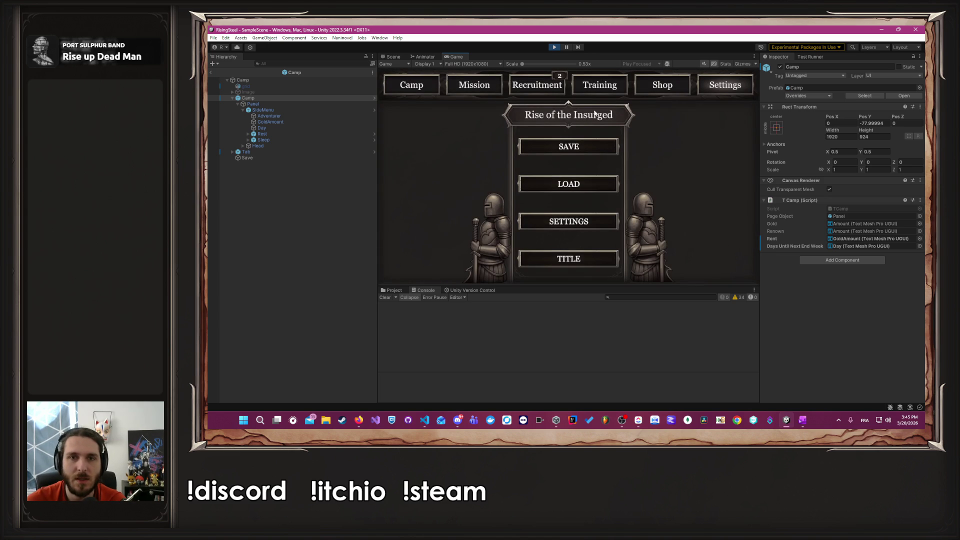
{"action": "left_click", "coordinate": [411, 85]}
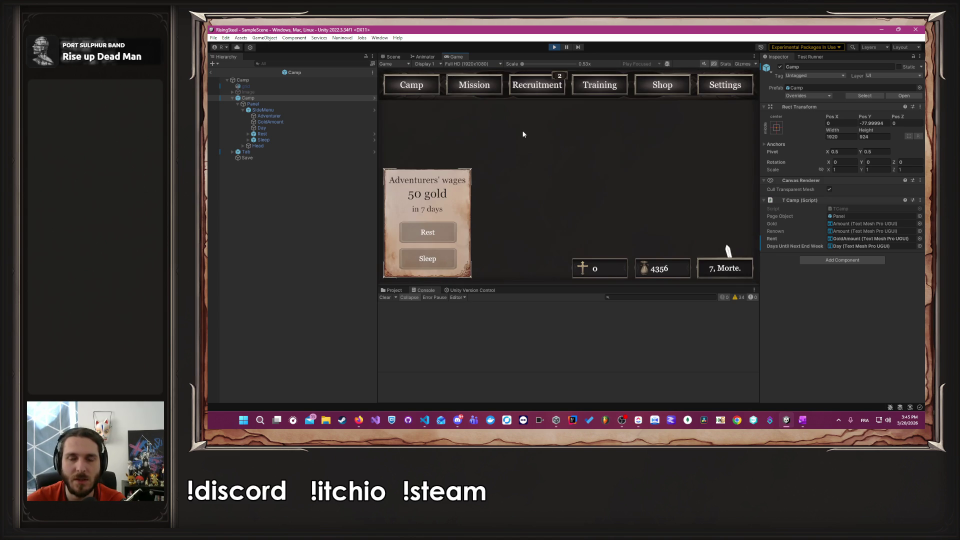
Step: Send Albert on an Arena mission and defeat Berenor with attacks and Power Strike
{"action": "left_click", "coordinate": [487, 86]}
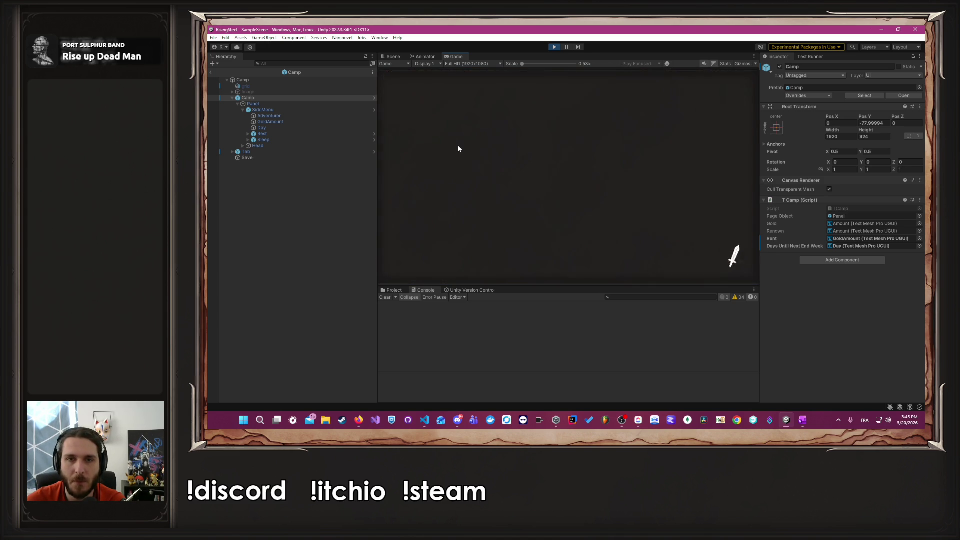
{"action": "left_click", "coordinate": [442, 119]}
{"action": "left_click", "coordinate": [620, 258]}
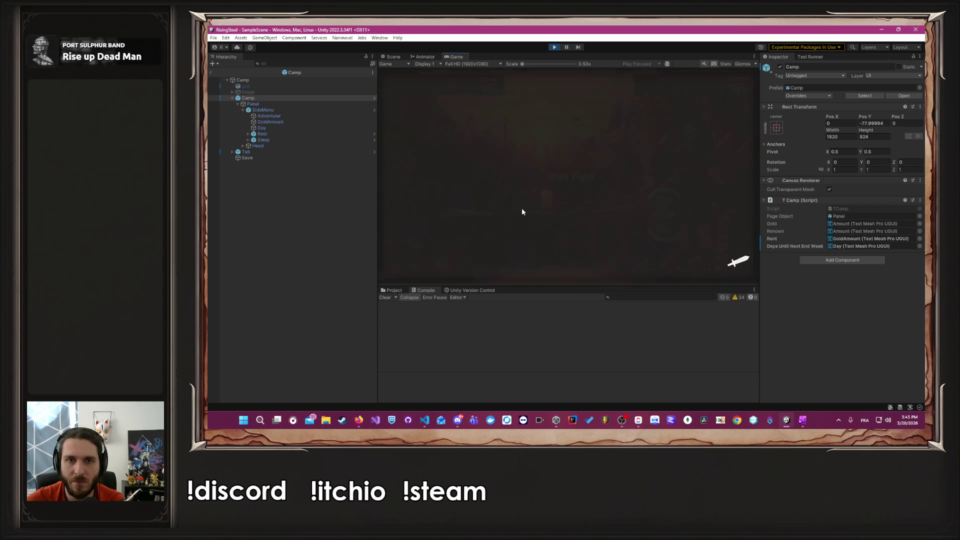
{"action": "left_click", "coordinate": [459, 196]}
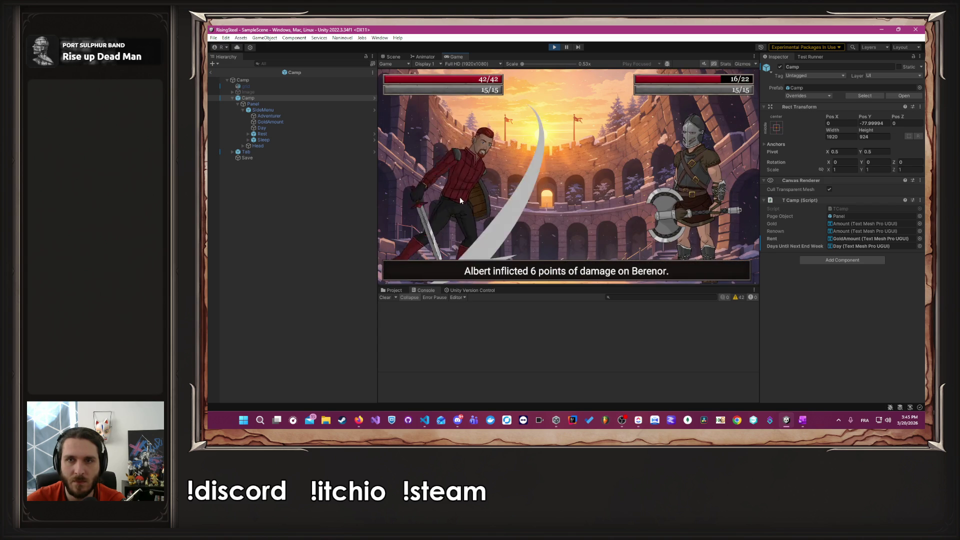
{"action": "left_click", "coordinate": [460, 196]}
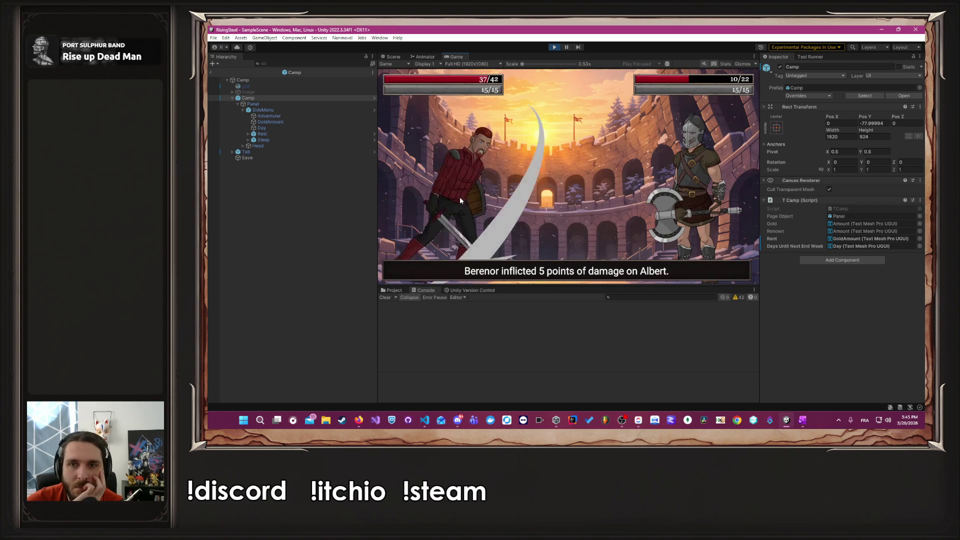
{"action": "left_click", "coordinate": [445, 233]}
{"action": "left_click", "coordinate": [563, 132]}
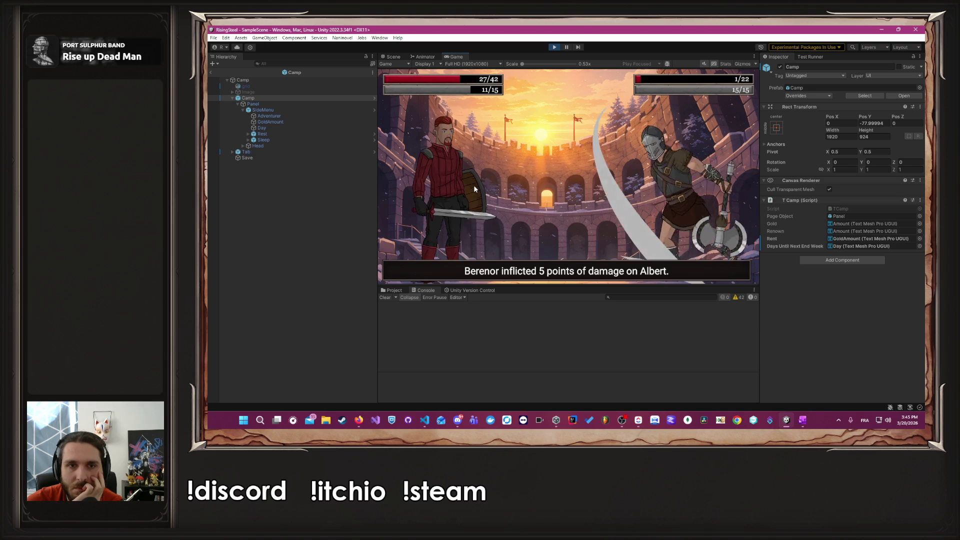
{"action": "left_click", "coordinate": [455, 198]}
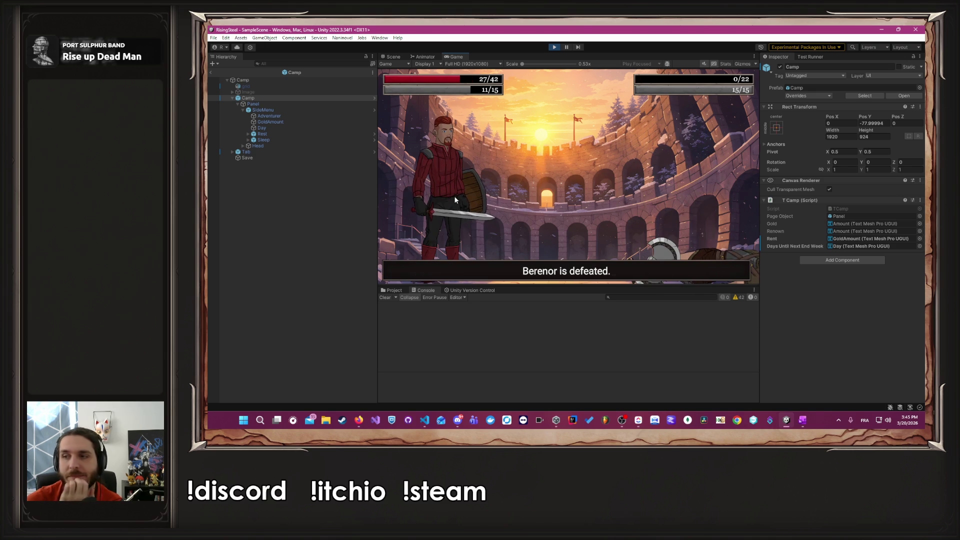
Step: Fight a second bout against Alderia, win with Power Strike, and return to camp
{"action": "left_click", "coordinate": [608, 163]}
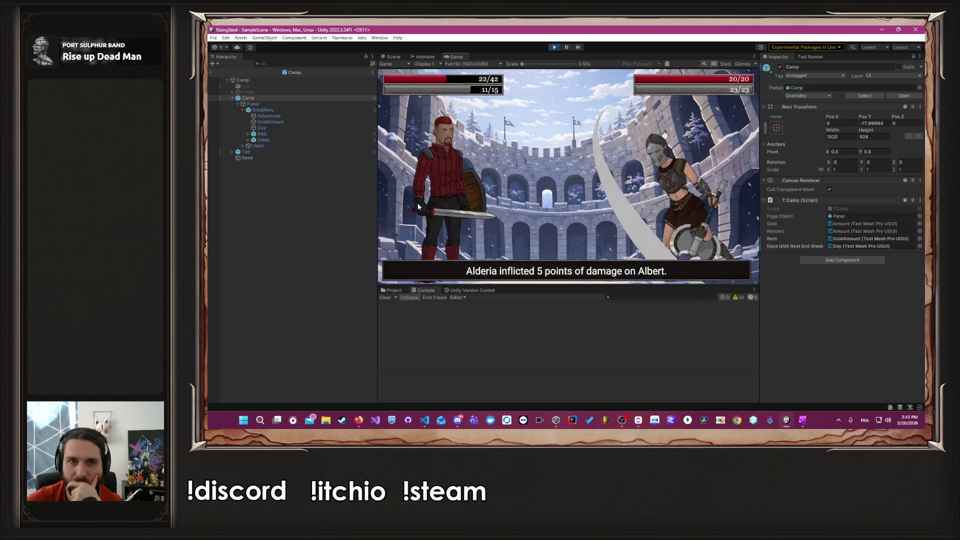
{"action": "left_click", "coordinate": [439, 197]}
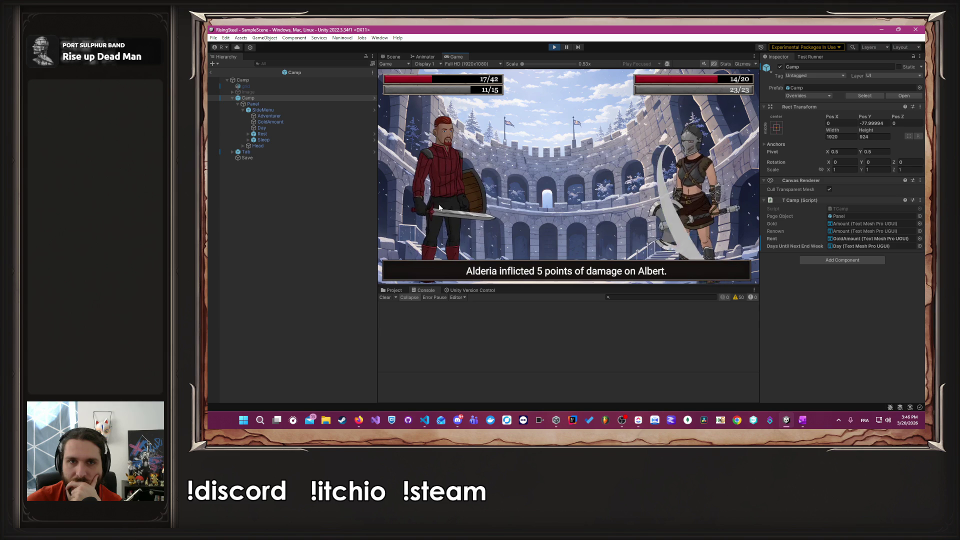
{"action": "left_click", "coordinate": [442, 204]}
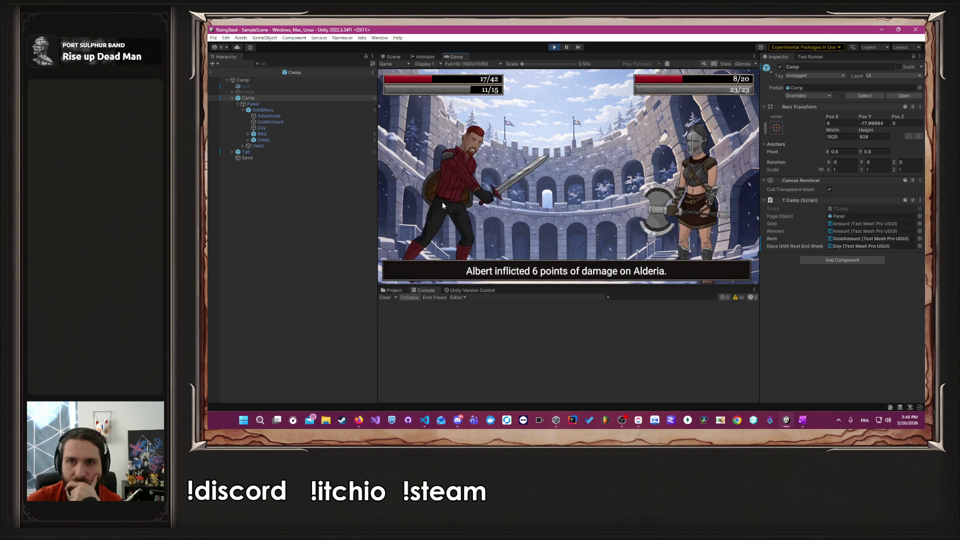
{"action": "left_click", "coordinate": [442, 234]}
{"action": "left_click", "coordinate": [557, 131]}
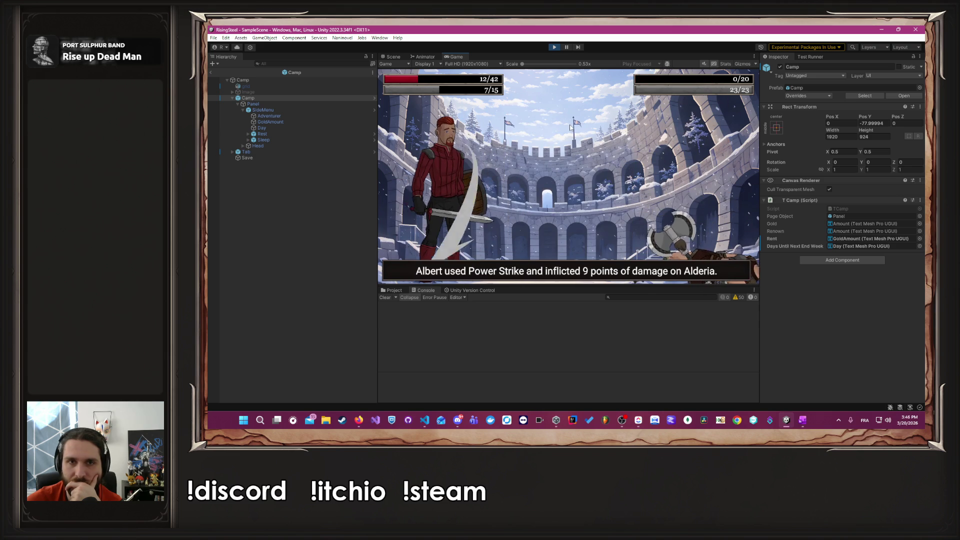
{"action": "left_click", "coordinate": [570, 187]}
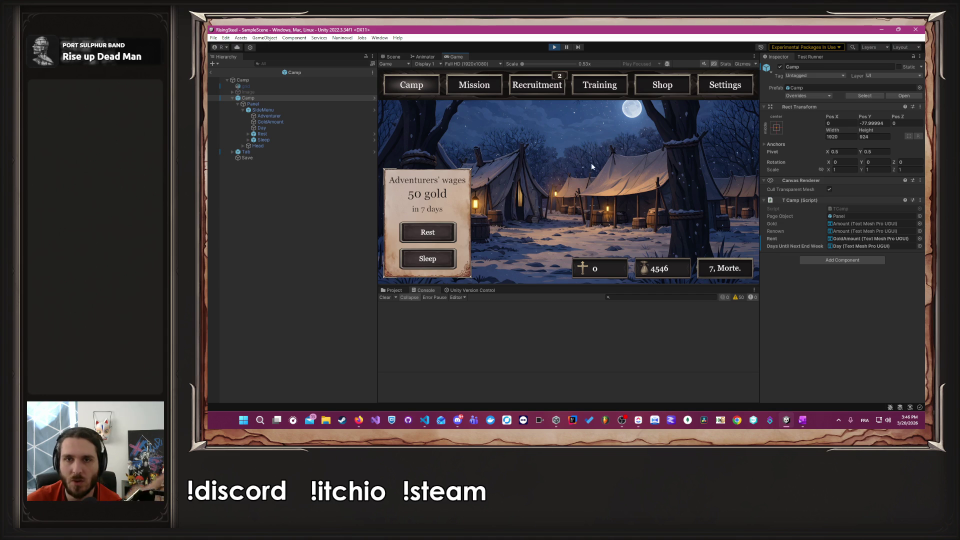
Step: Feed Albert chicken and beer in Training to restore life points and stamina
{"action": "left_click", "coordinate": [646, 83]}
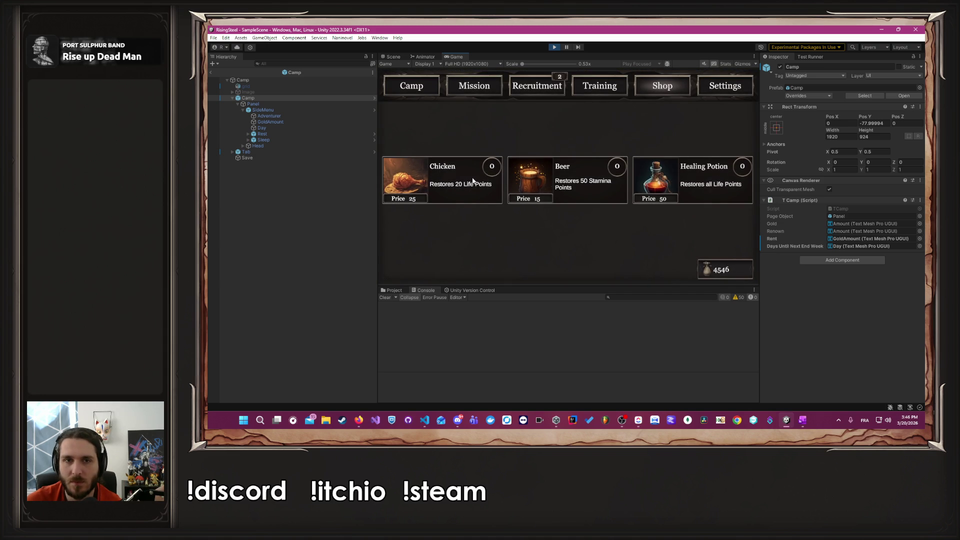
{"action": "left_click", "coordinate": [596, 88]}
{"action": "left_click", "coordinate": [445, 190]}
{"action": "left_click", "coordinate": [545, 85]}
{"action": "left_click", "coordinate": [519, 85]}
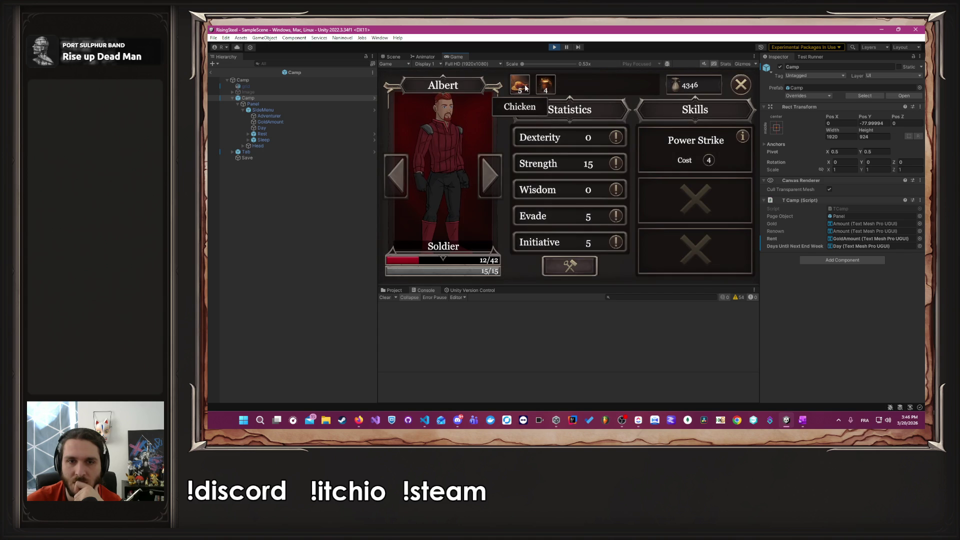
{"action": "left_click", "coordinate": [519, 85]}
{"action": "left_click", "coordinate": [738, 85]}
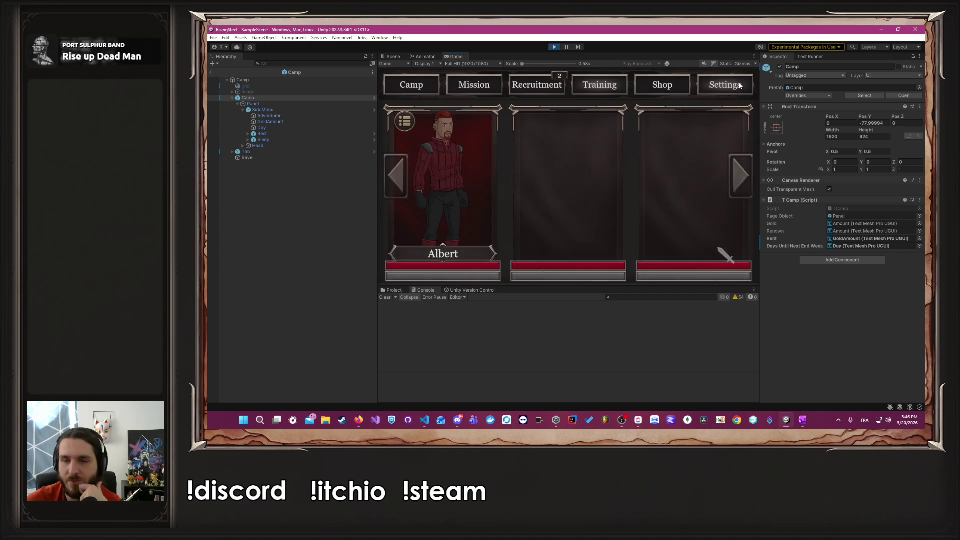
{"action": "left_click", "coordinate": [406, 91]}
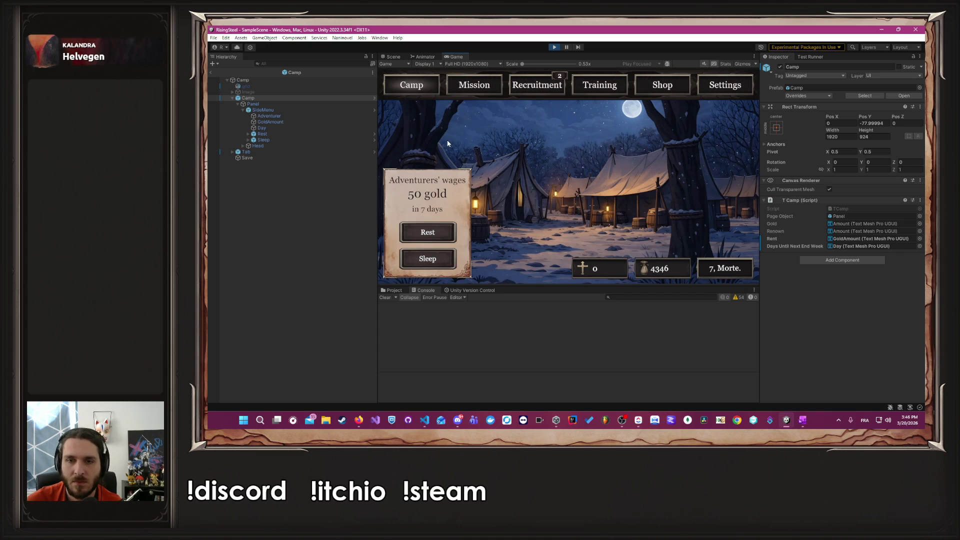
Step: Run another Arena mission, defeat Rhovan with Power Strike, and return to camp on day 8
{"action": "left_click", "coordinate": [472, 83]}
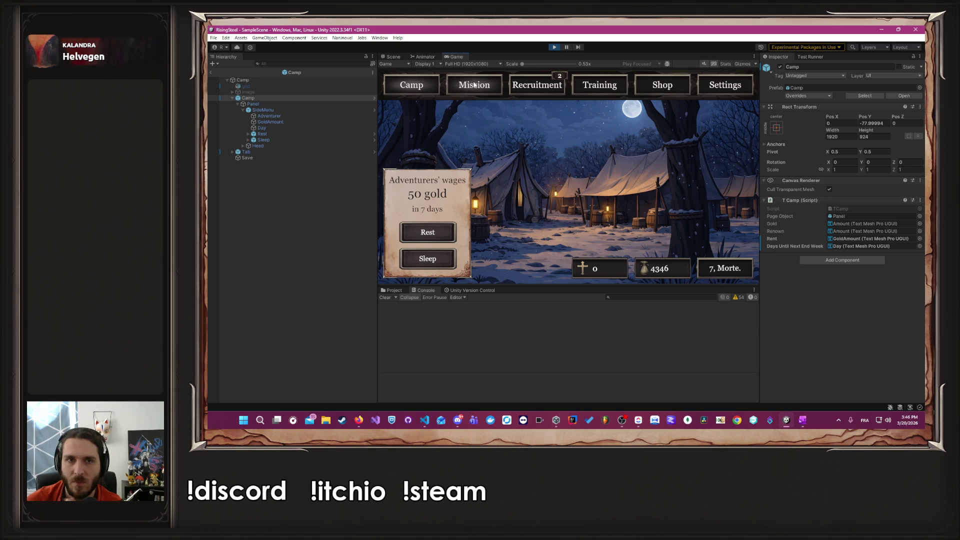
{"action": "left_click", "coordinate": [460, 118]}
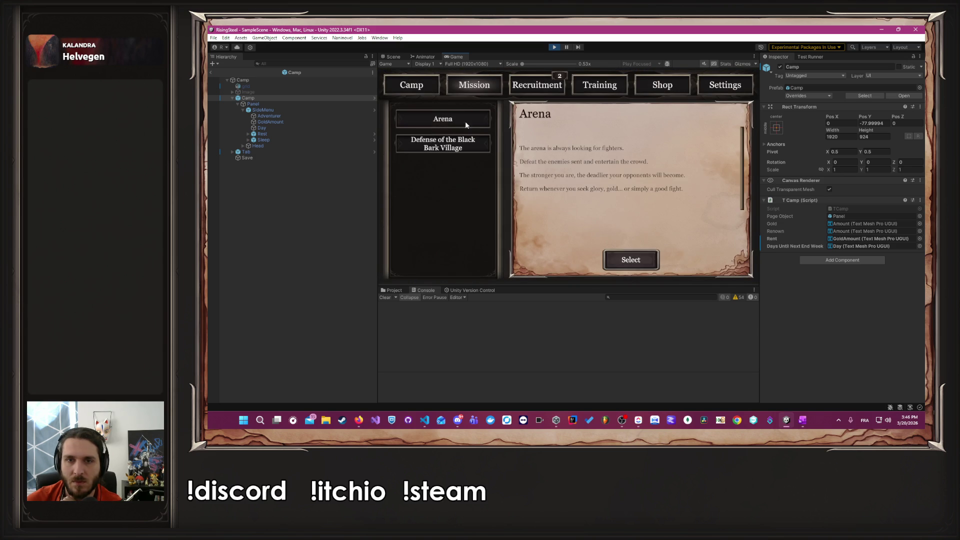
{"action": "left_click", "coordinate": [624, 259]}
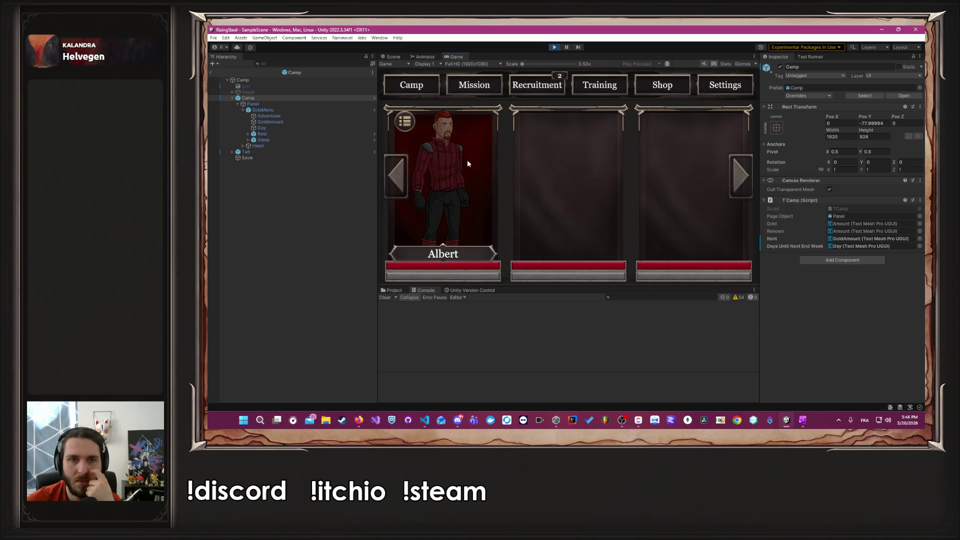
{"action": "left_click", "coordinate": [467, 160]}
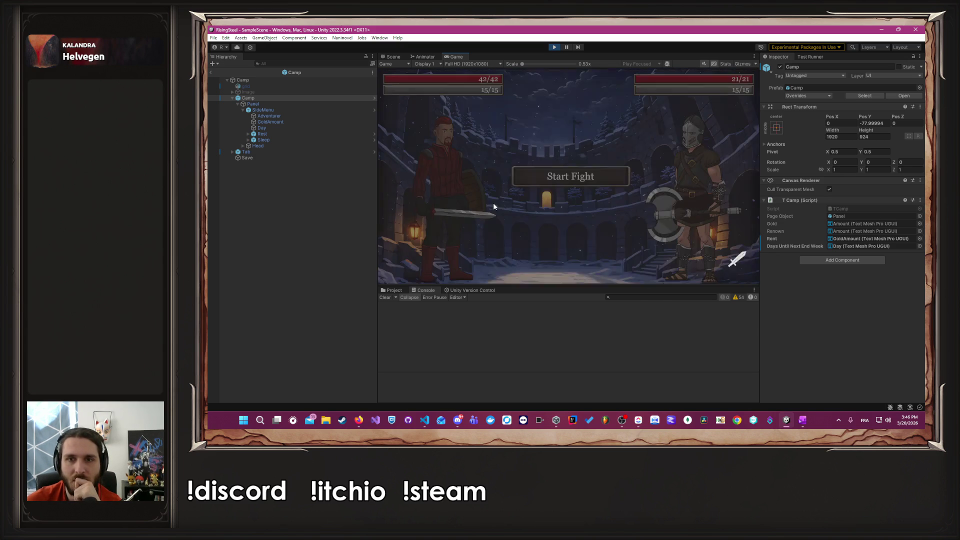
{"action": "left_click", "coordinate": [442, 195]}
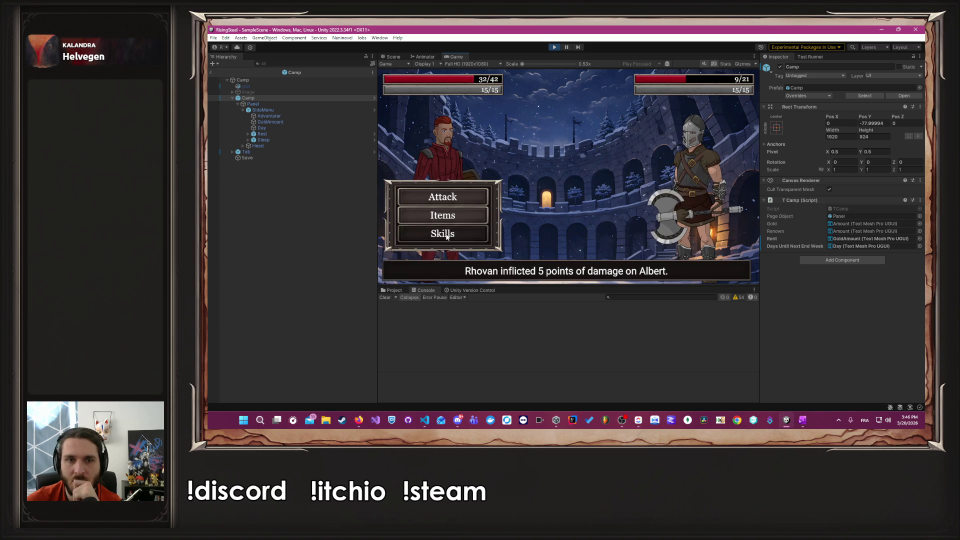
{"action": "left_click", "coordinate": [435, 231]}
{"action": "left_click", "coordinate": [532, 134]}
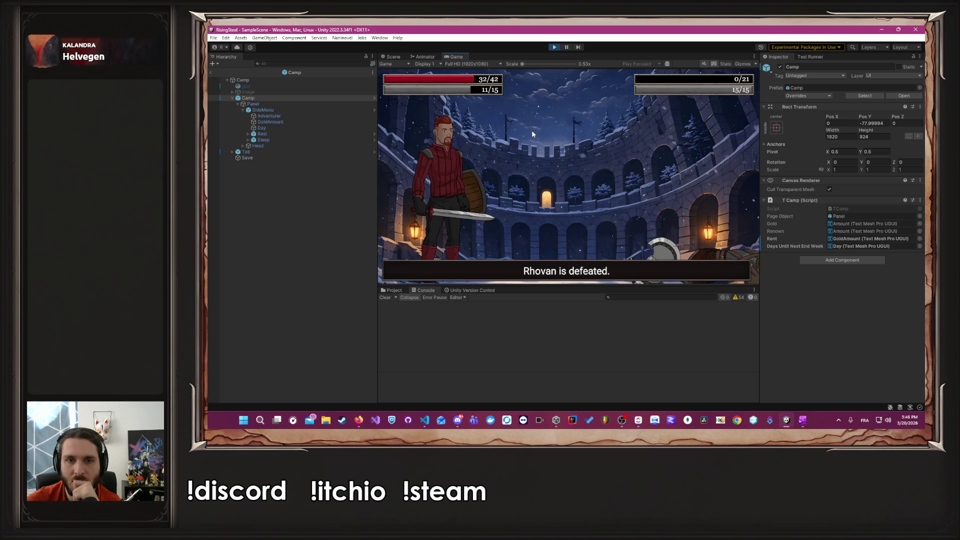
{"action": "left_click", "coordinate": [567, 186]}
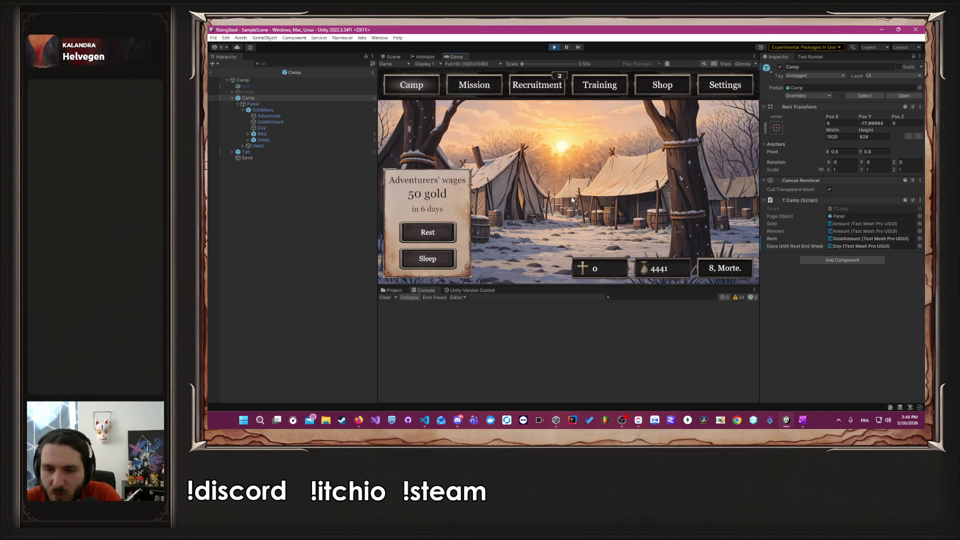
{"action": "left_click", "coordinate": [638, 419]}
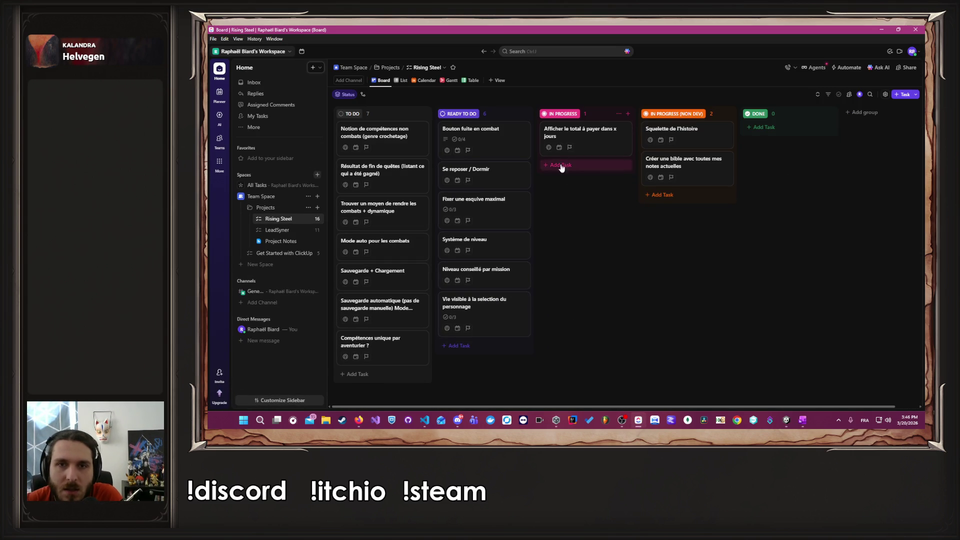
Step: Drag 'Afficher le total à payer dans x jours' to DONE and 'Se reposer / Dormir' to IN PROGRESS
{"action": "left_click_drag", "start_coordinate": [573, 138], "coordinate": [812, 139]}
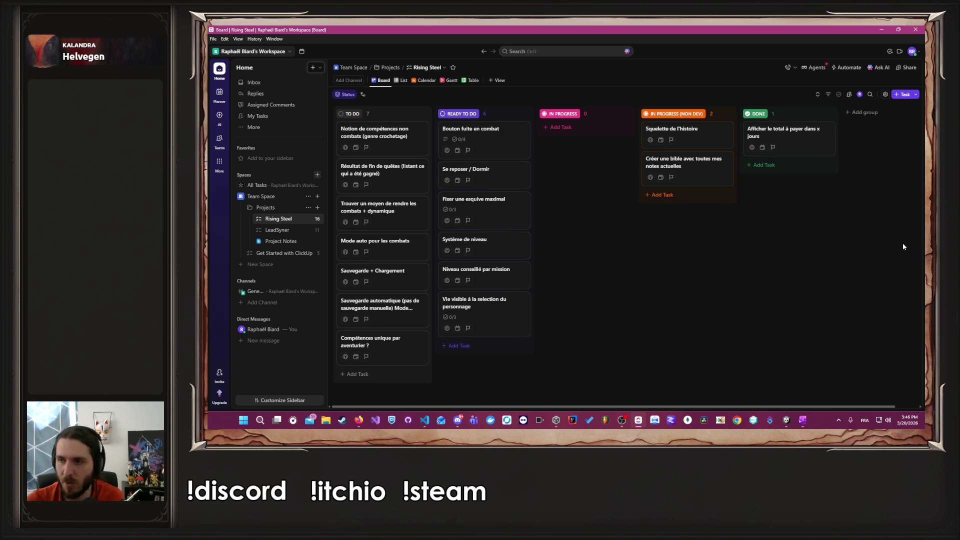
{"action": "left_click_drag", "start_coordinate": [483, 181], "coordinate": [575, 150]}
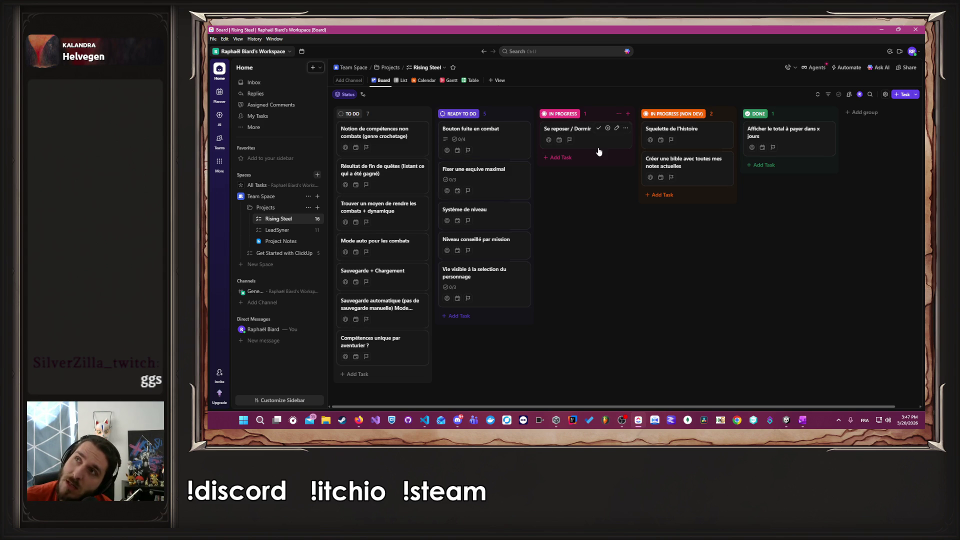
{"action": "left_click", "coordinate": [882, 29]}
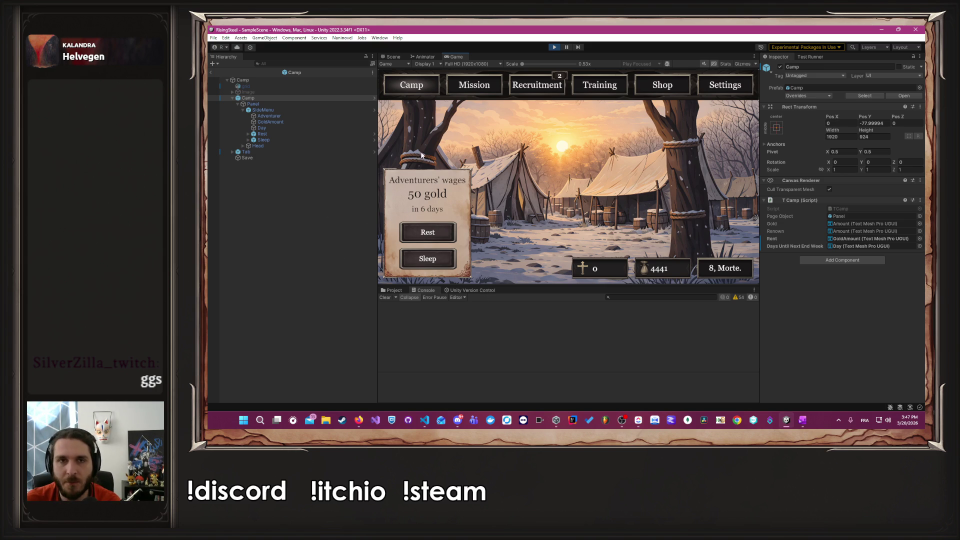
Step: Stop the playtest and maximize the Unity editor window
{"action": "key", "text": "ctrl+p"}
{"action": "left_click", "coordinate": [342, 41]}
{"action": "left_click", "coordinate": [361, 30]}
{"action": "double_click", "coordinate": [360, 31]}
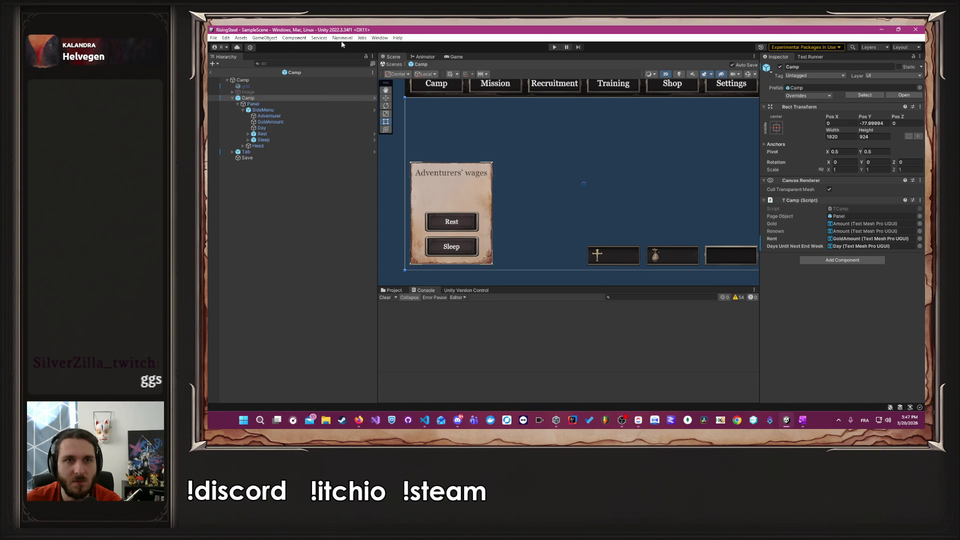
Step: Set the Naninovel custom variable demo to 0 in Project Settings, then close it
{"action": "left_click", "coordinate": [342, 39]}
{"action": "mouse_move", "coordinate": [380, 83]}
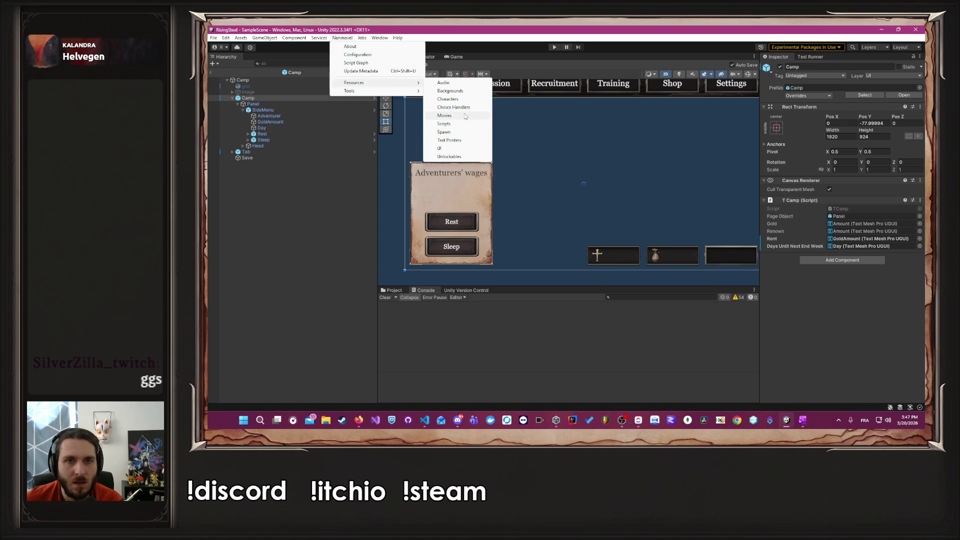
{"action": "left_click", "coordinate": [452, 99]}
{"action": "left_click", "coordinate": [478, 172]}
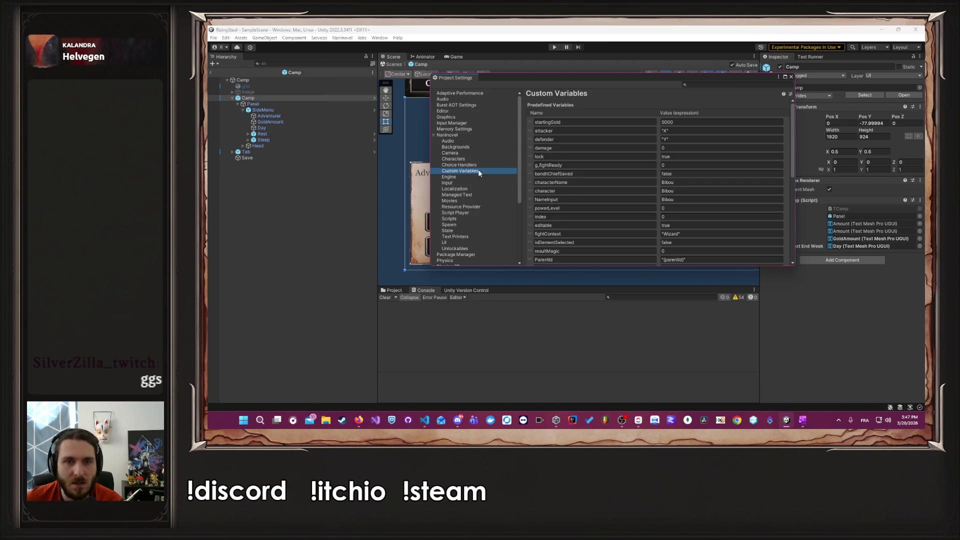
{"action": "scroll", "coordinate": [587, 151], "scroll_direction": "down", "scroll_amount": 10}
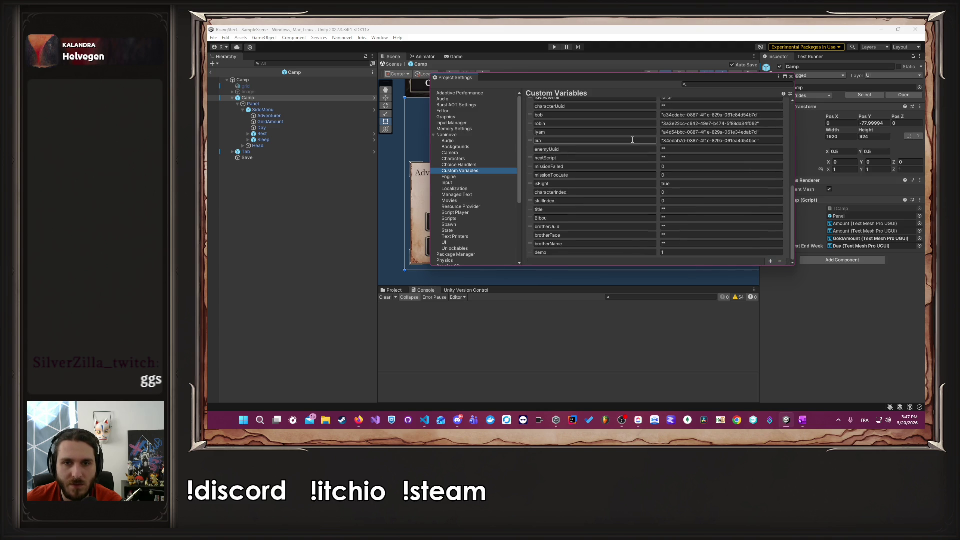
{"action": "left_click", "coordinate": [693, 252]}
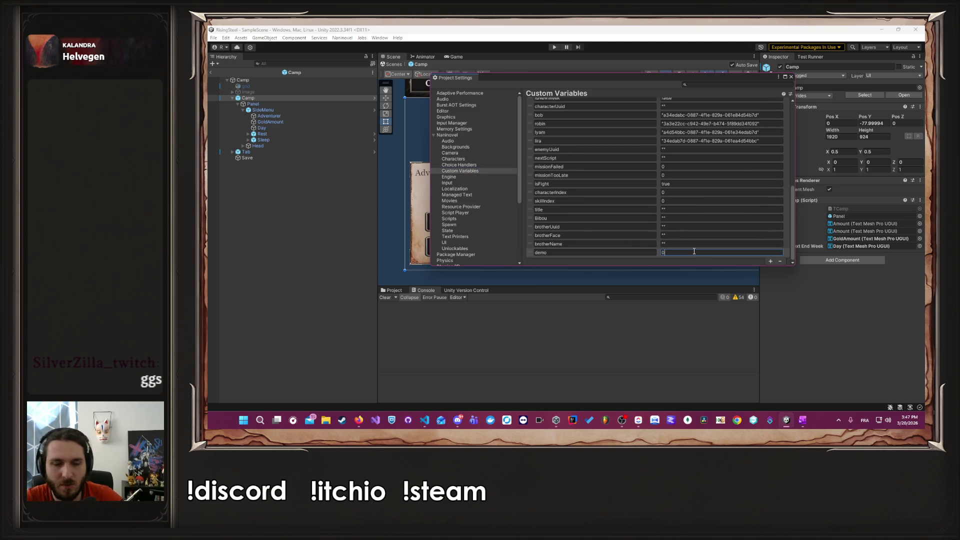
{"action": "left_click", "coordinate": [790, 77]}
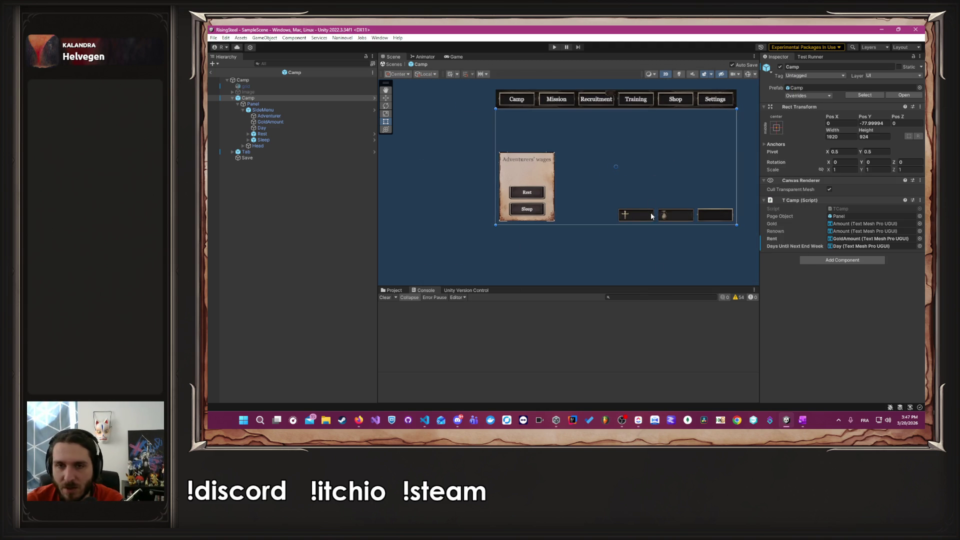
{"action": "left_click", "coordinate": [652, 280]}
Step: Recentre the Scene view on the camp UI's wages panel, then bring up the ClickUp task board
{"action": "left_click_drag", "start_coordinate": [647, 275], "coordinate": [616, 283]}
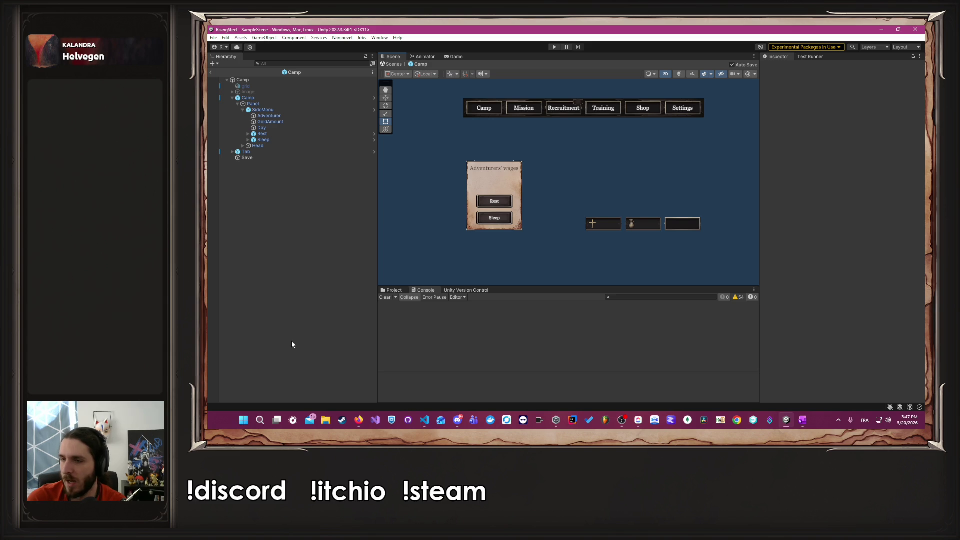
{"action": "key", "text": "alt+Tab"}
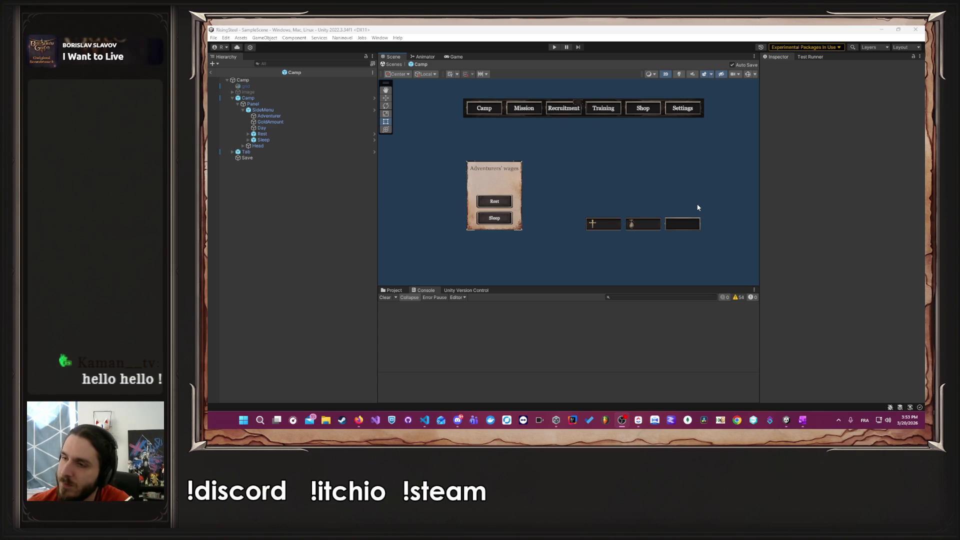
{"action": "scroll", "coordinate": [698, 207], "scroll_direction": "down", "scroll_amount": 2}
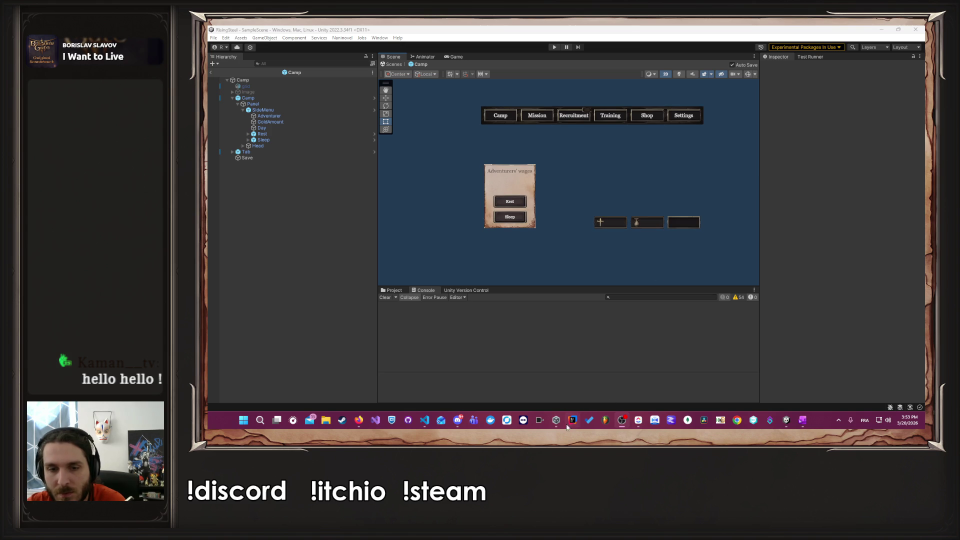
{"action": "left_click", "coordinate": [638, 420]}
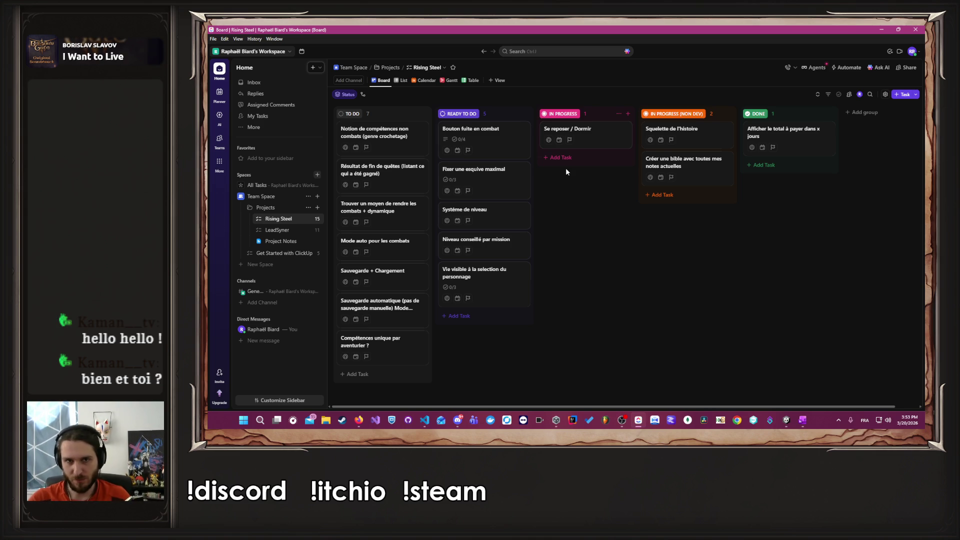
{"action": "left_click", "coordinate": [587, 130]}
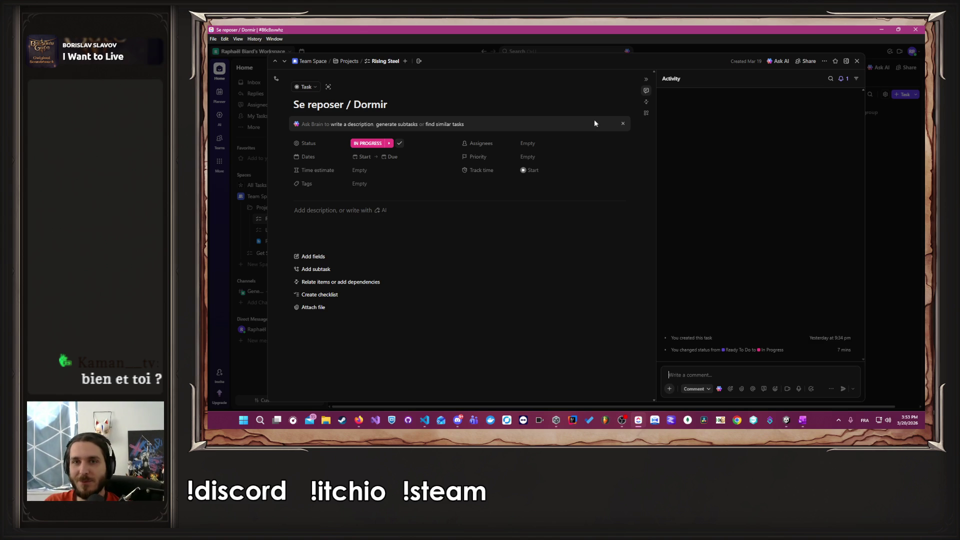
{"action": "left_click", "coordinate": [869, 173]}
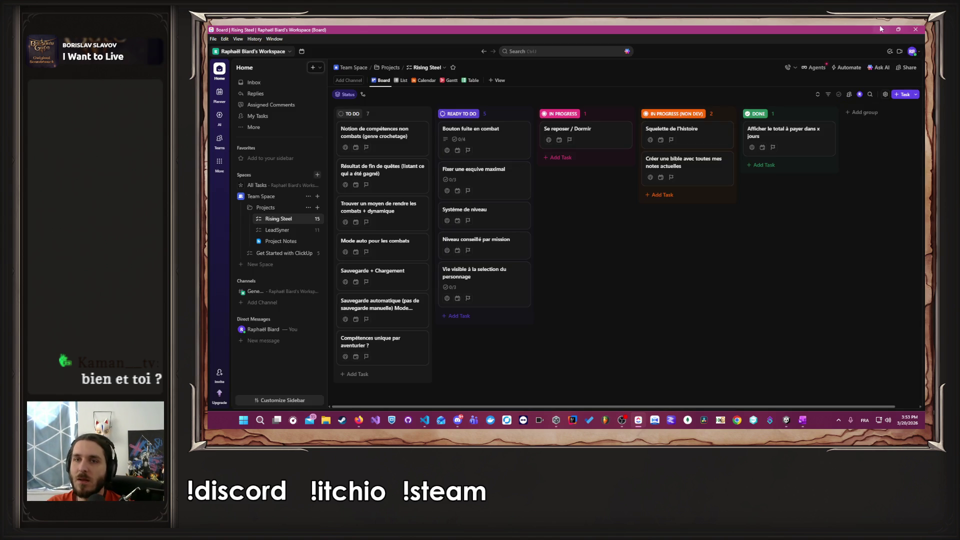
{"action": "left_click", "coordinate": [880, 29]}
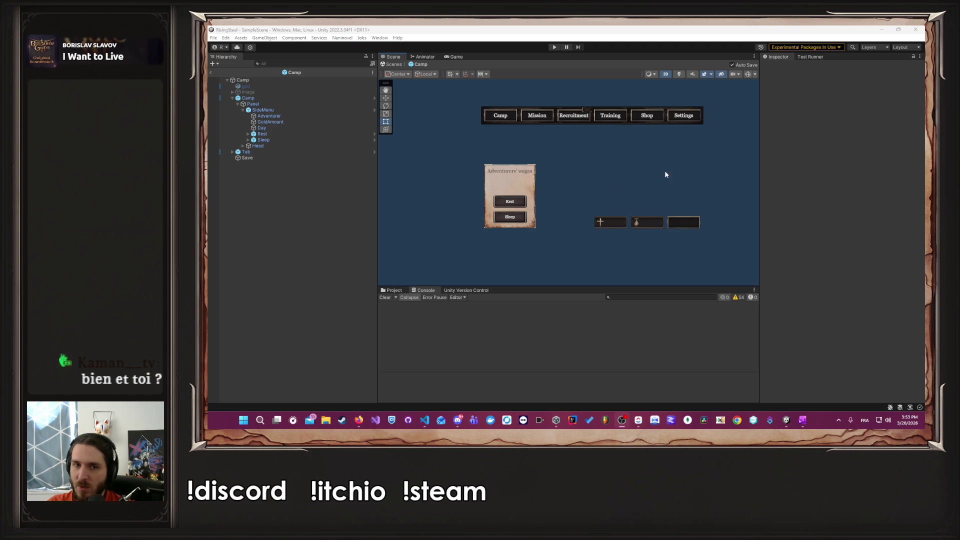
{"action": "scroll", "coordinate": [560, 214], "scroll_direction": "up", "scroll_amount": 2}
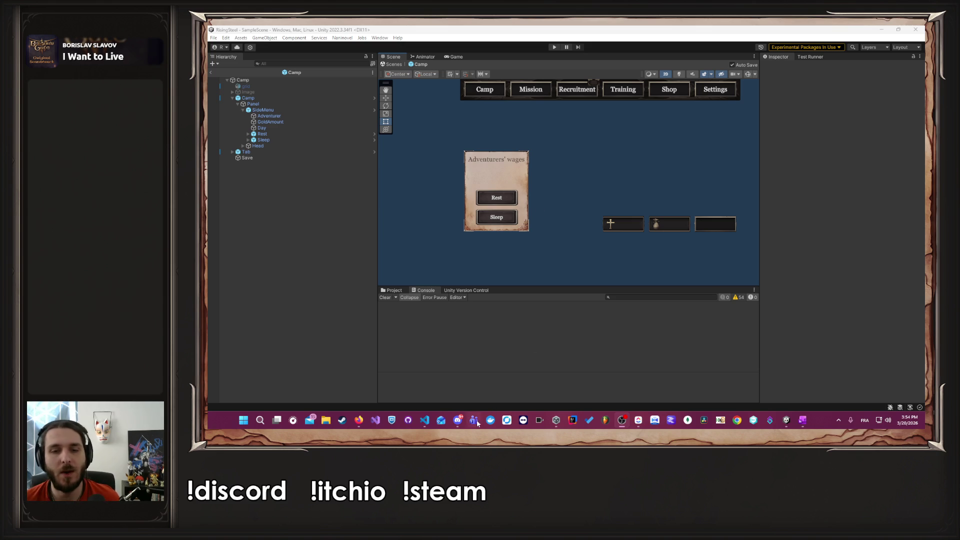
Step: Open Unity Hub from the taskbar to show the RisingSteel project on 2022.3.34f1
{"action": "left_click", "coordinate": [555, 422]}
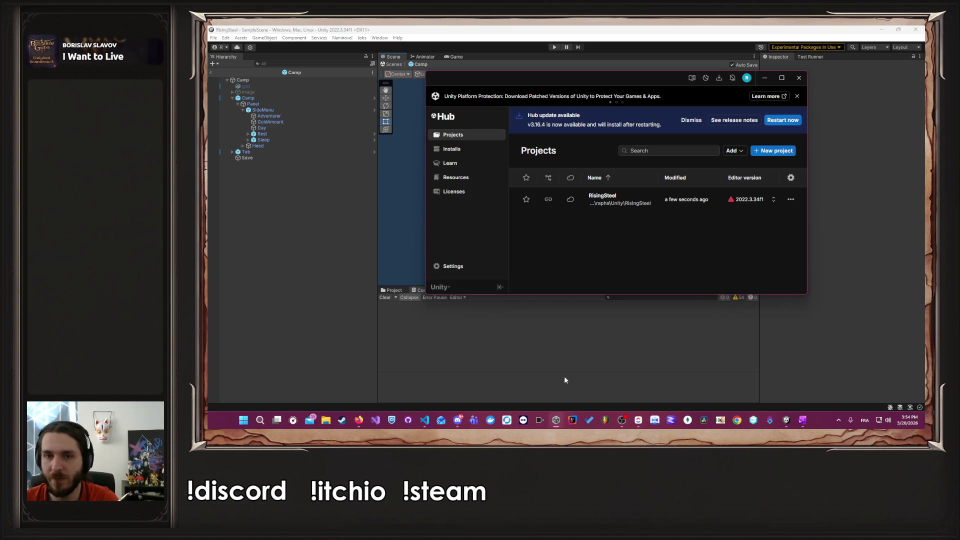
Step: Close TCamp.cs, CalendarService.cs and the other script tabs, leaving only PCamp.cs open
{"action": "left_click", "coordinate": [424, 420]}
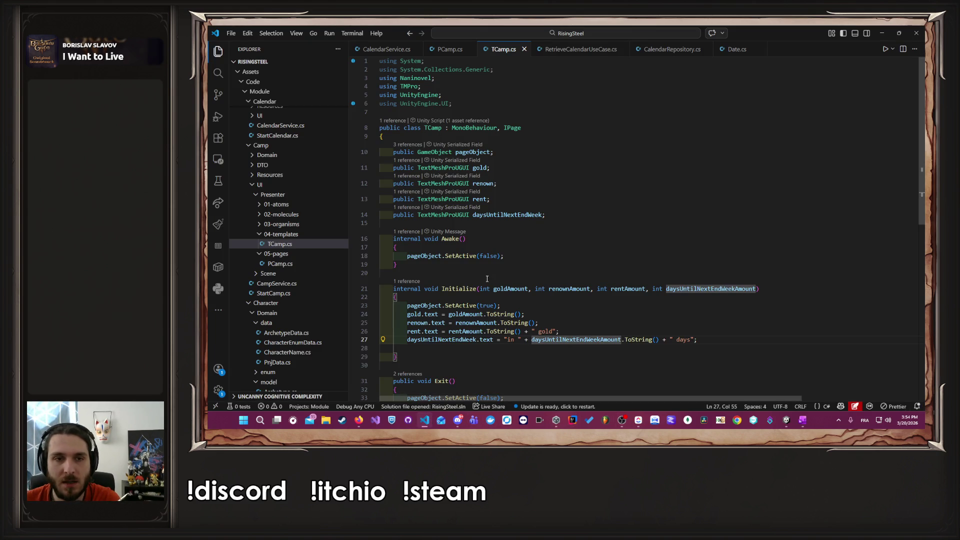
{"action": "middle_click", "coordinate": [500, 49]}
{"action": "middle_click", "coordinate": [500, 49]}
{"action": "middle_click", "coordinate": [500, 49]}
{"action": "middle_click", "coordinate": [500, 49]}
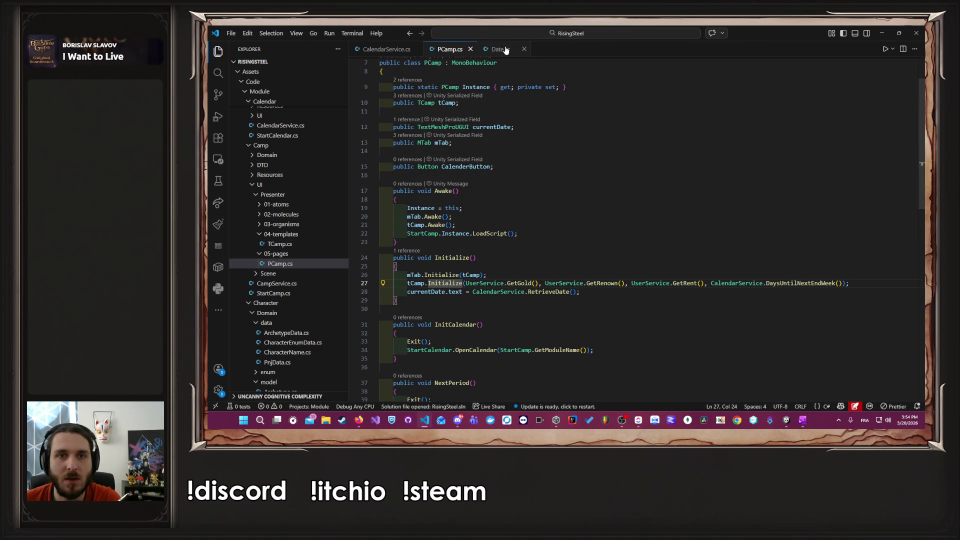
{"action": "middle_click", "coordinate": [383, 49]}
Step: Review PCamp.cs's NextPeriod and NextDay methods, then return to Unity
{"action": "scroll", "coordinate": [551, 284], "scroll_direction": "down", "scroll_amount": 7}
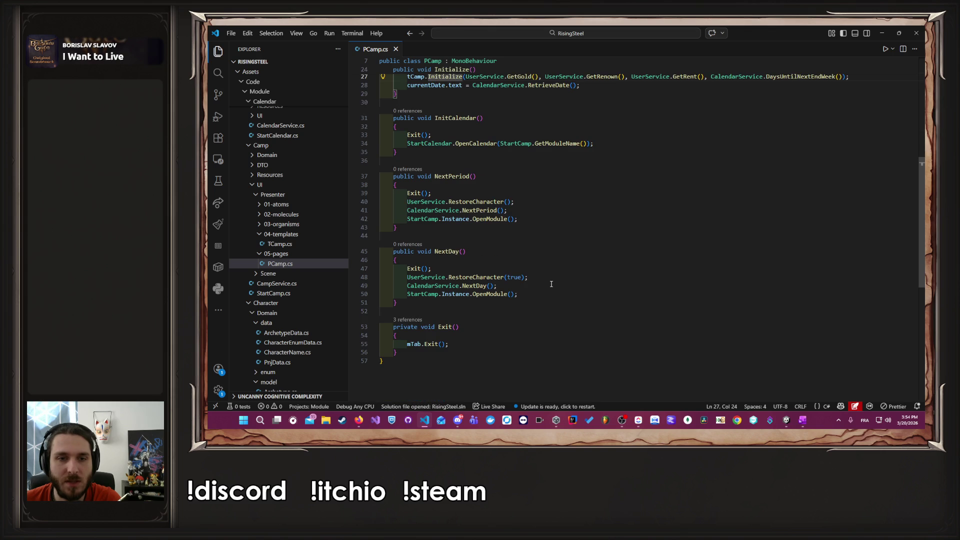
{"action": "scroll", "coordinate": [552, 284], "scroll_direction": "up", "scroll_amount": 1}
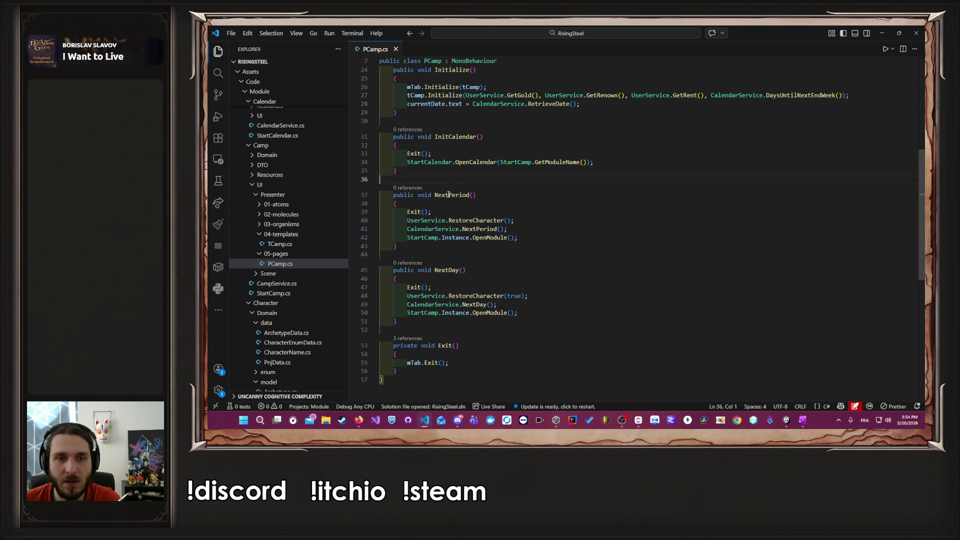
{"action": "double_click", "coordinate": [450, 195]}
{"action": "double_click", "coordinate": [446, 270]}
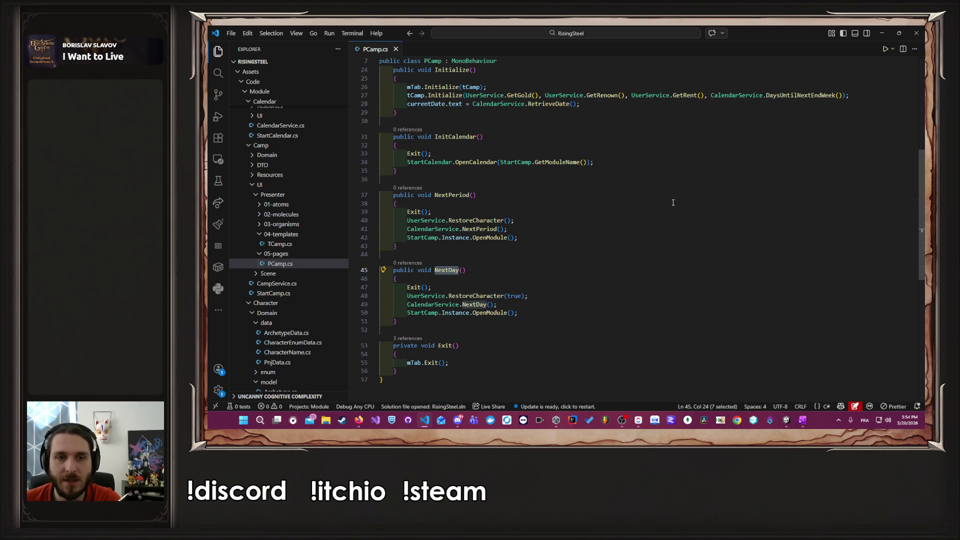
{"action": "key", "text": "alt+Tab"}
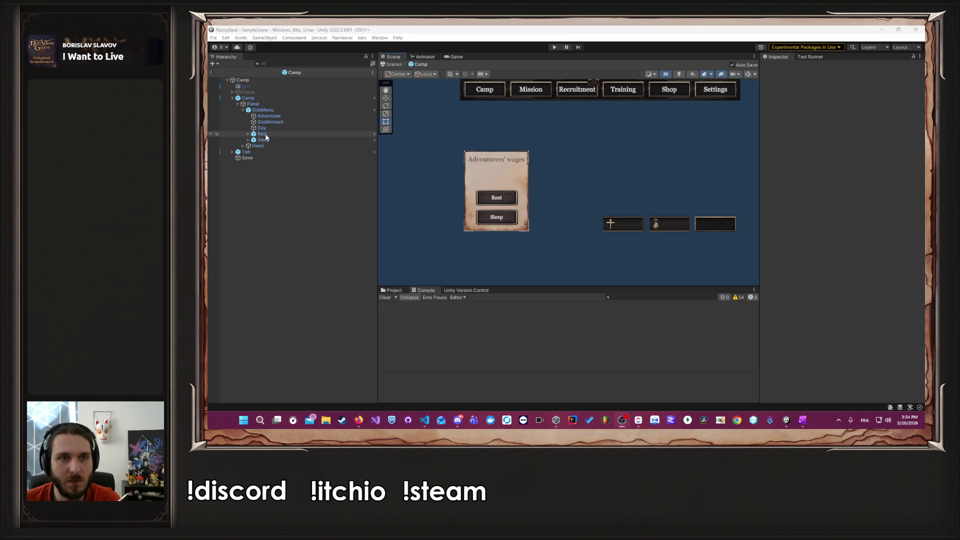
Step: Make the Rest button's On Click call Camp > PCamp.NextPeriod
{"action": "left_click", "coordinate": [262, 134]}
{"action": "left_click", "coordinate": [248, 134]}
{"action": "left_click", "coordinate": [268, 140]}
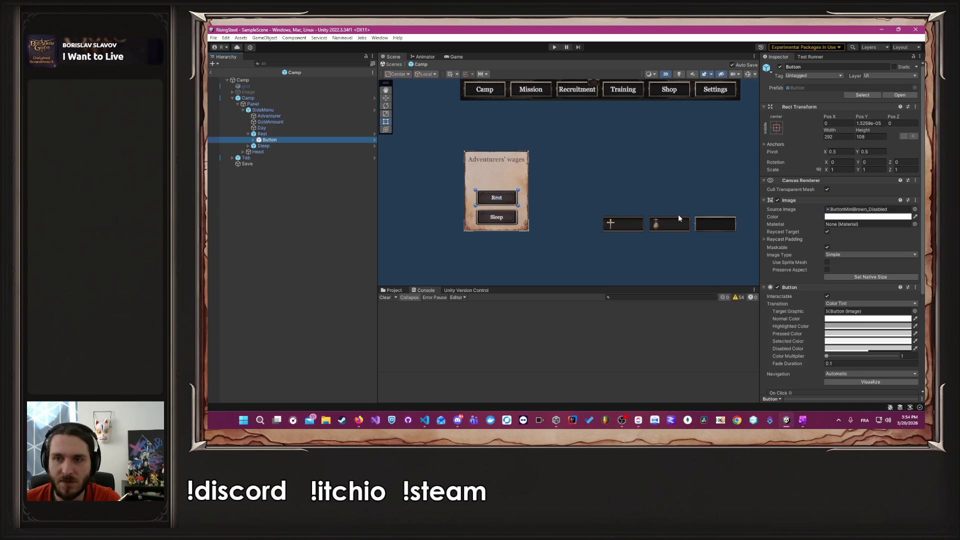
{"action": "scroll", "coordinate": [789, 245], "scroll_direction": "down", "scroll_amount": 5}
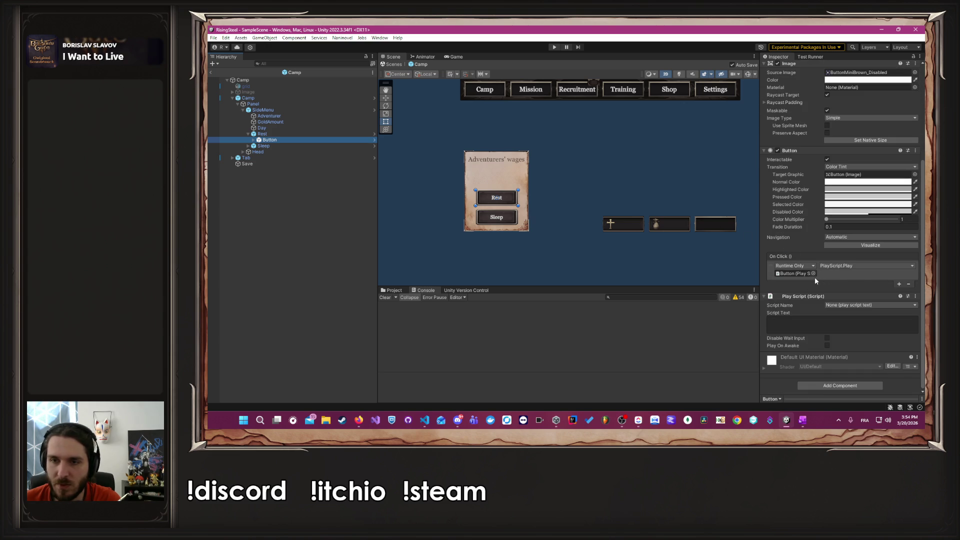
{"action": "mouse_move", "coordinate": [252, 79]}
{"action": "left_mouse_down"}
{"action": "mouse_move", "coordinate": [550, 174]}
{"action": "mouse_move", "coordinate": [795, 273]}
{"action": "left_mouse_up"}
{"action": "left_click", "coordinate": [862, 265]}
{"action": "mouse_move", "coordinate": [848, 347]}
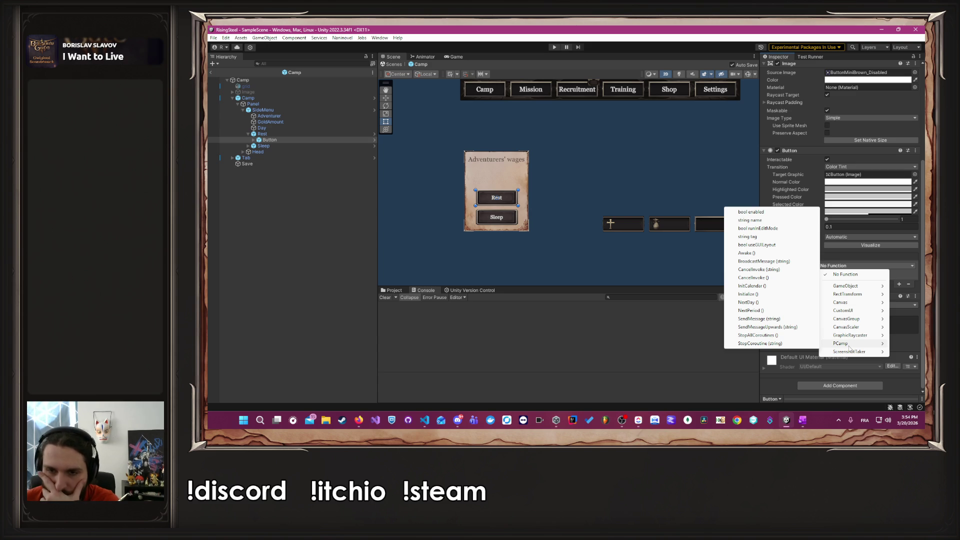
{"action": "left_click", "coordinate": [772, 311]}
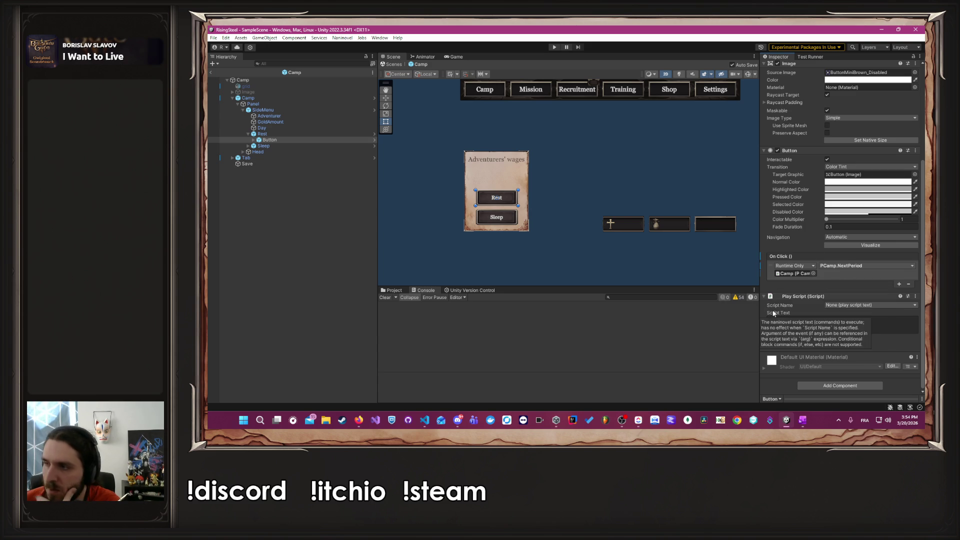
Step: Make the Sleep button's On Click call Camp > PCamp.NextDay
{"action": "left_click", "coordinate": [249, 145]}
{"action": "left_click", "coordinate": [260, 152]}
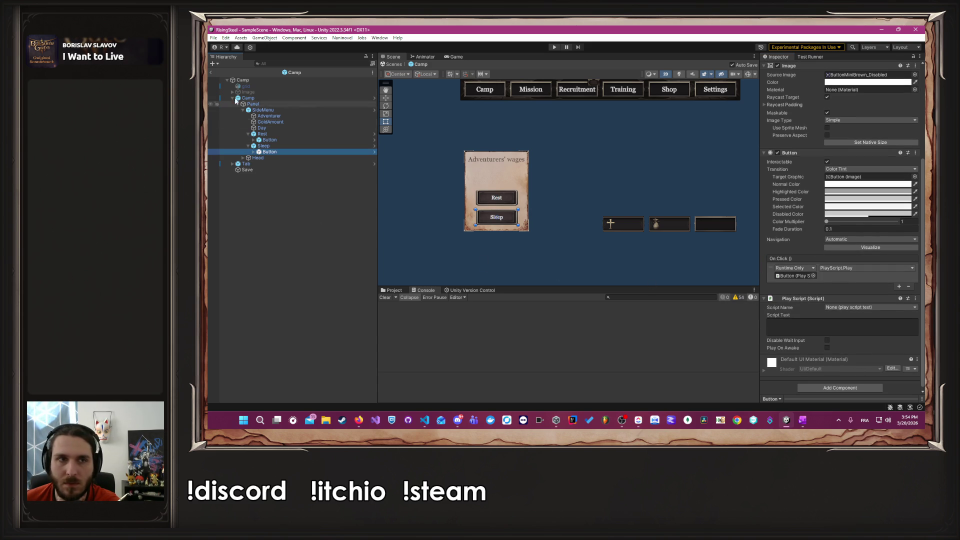
{"action": "left_click_drag", "start_coordinate": [269, 151], "coordinate": [594, 172]}
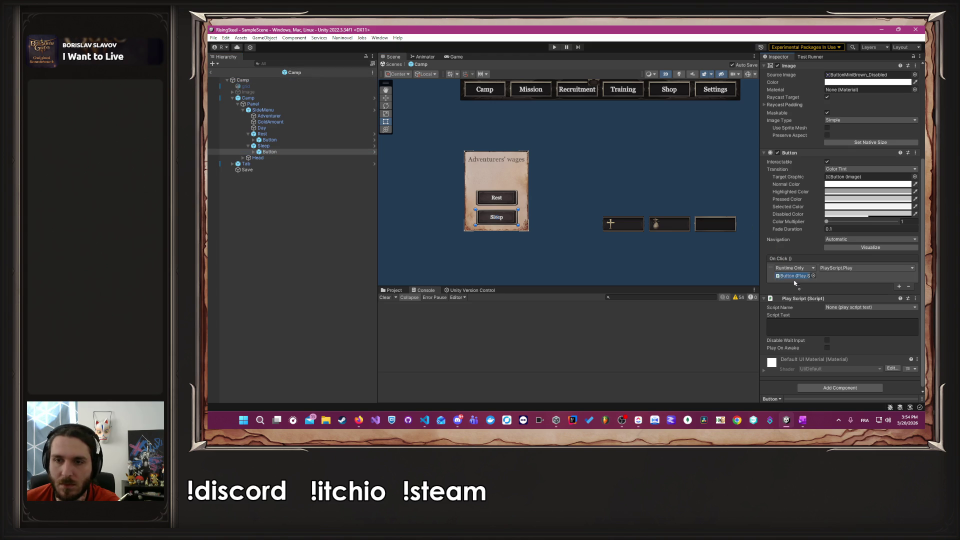
{"action": "left_click", "coordinate": [850, 268]}
{"action": "mouse_move", "coordinate": [844, 352]}
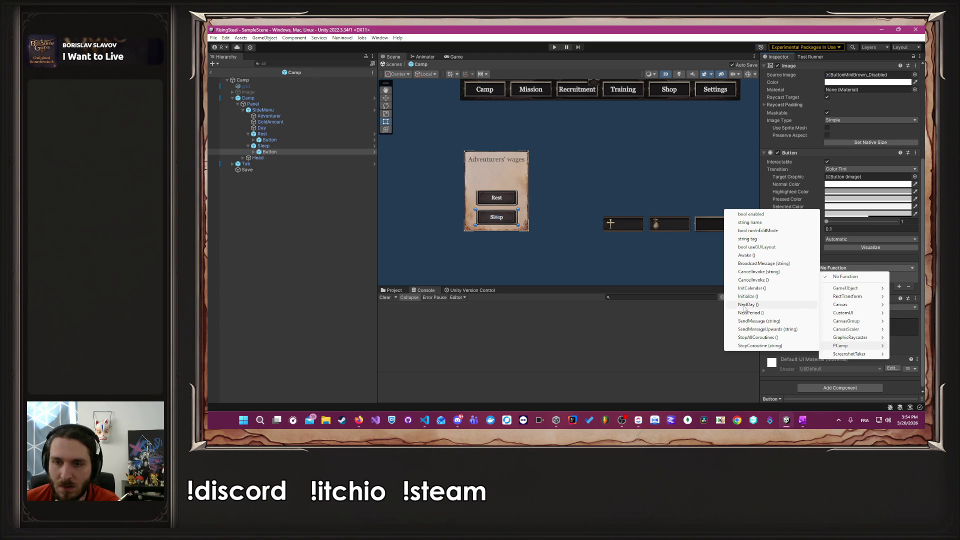
{"action": "left_click", "coordinate": [744, 305]}
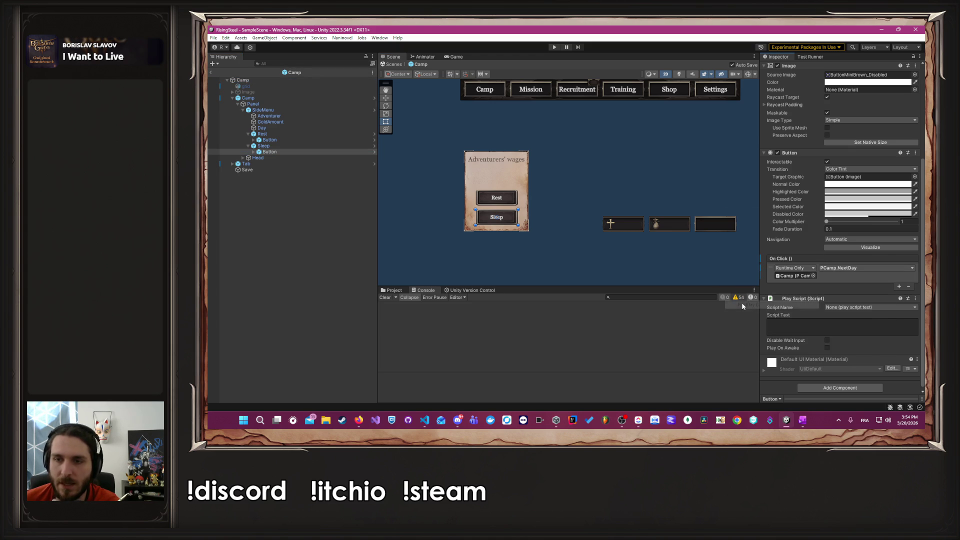
{"action": "left_click", "coordinate": [701, 258]}
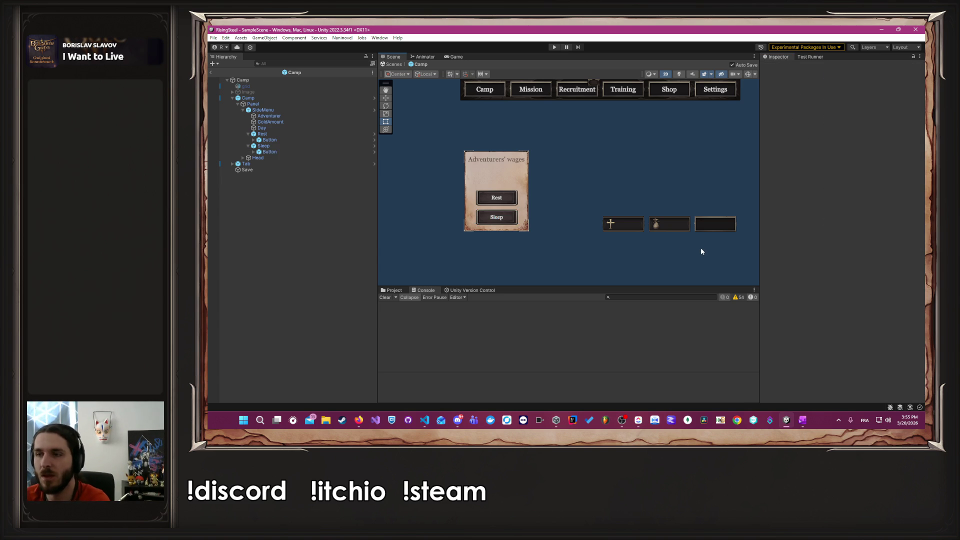
{"action": "left_click", "coordinate": [425, 421]}
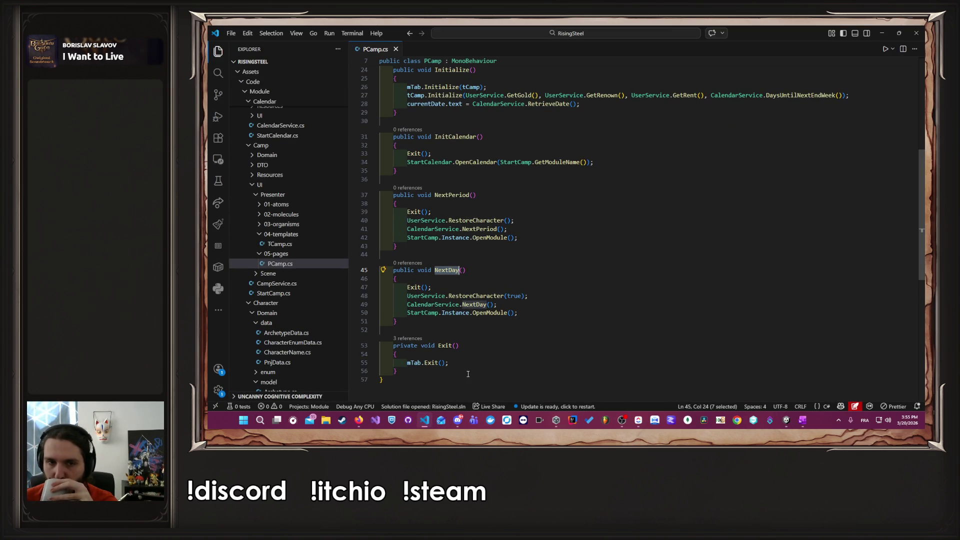
{"action": "left_click", "coordinate": [479, 296]}
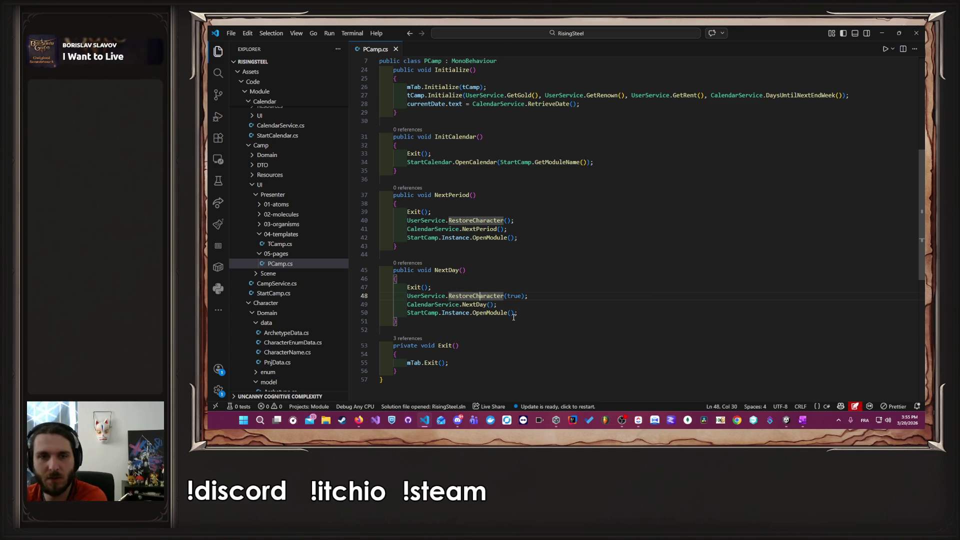
{"action": "left_click", "coordinate": [489, 220], "text": "ctrl"}
{"action": "left_click", "coordinate": [512, 193], "text": "ctrl"}
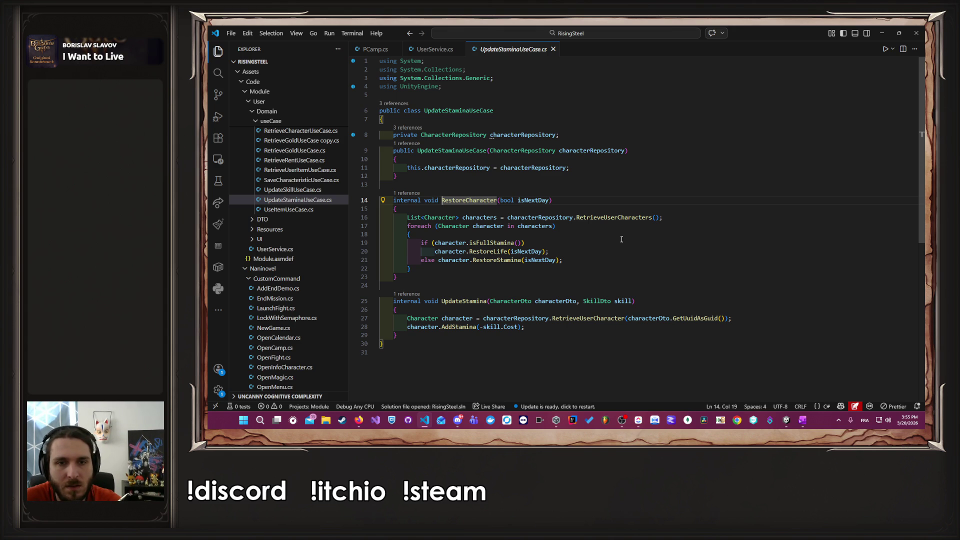
{"action": "left_click", "coordinate": [488, 252], "text": "ctrl"}
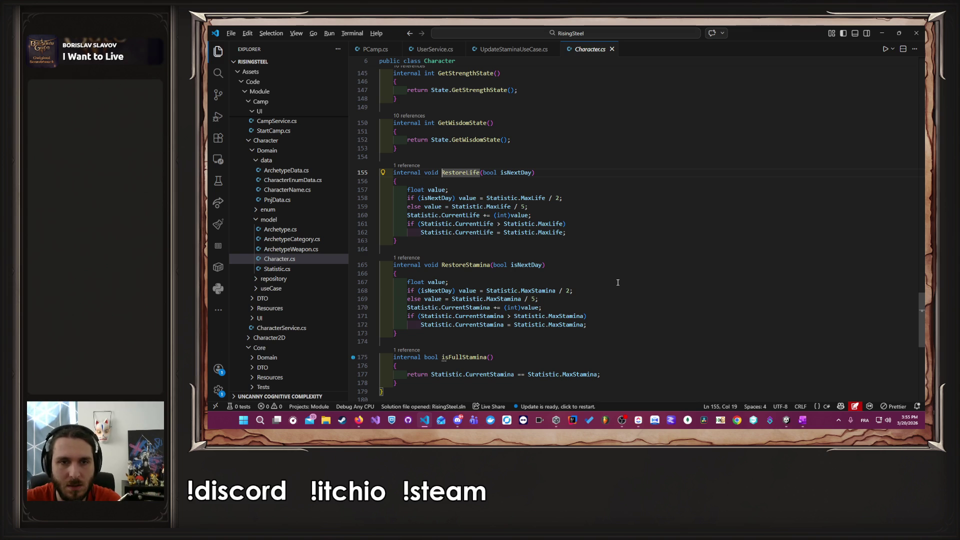
{"action": "key", "text": "alt+Left"}
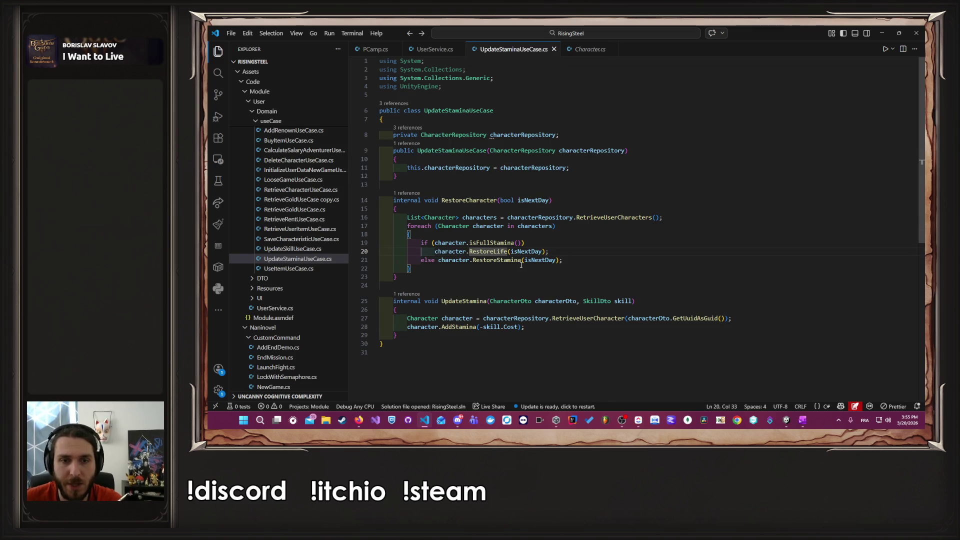
{"action": "left_click", "coordinate": [522, 266], "text": "ctrl"}
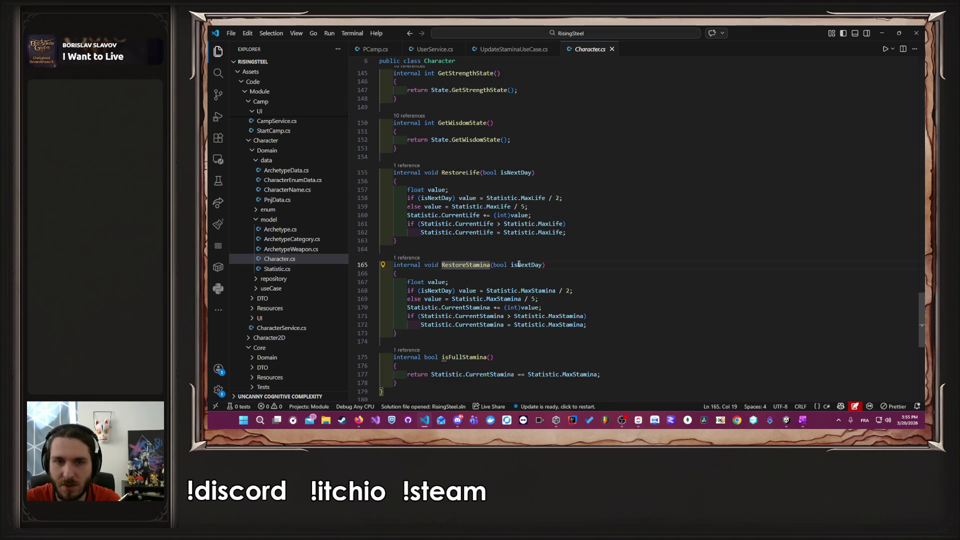
{"action": "key", "text": "alt+Left"}
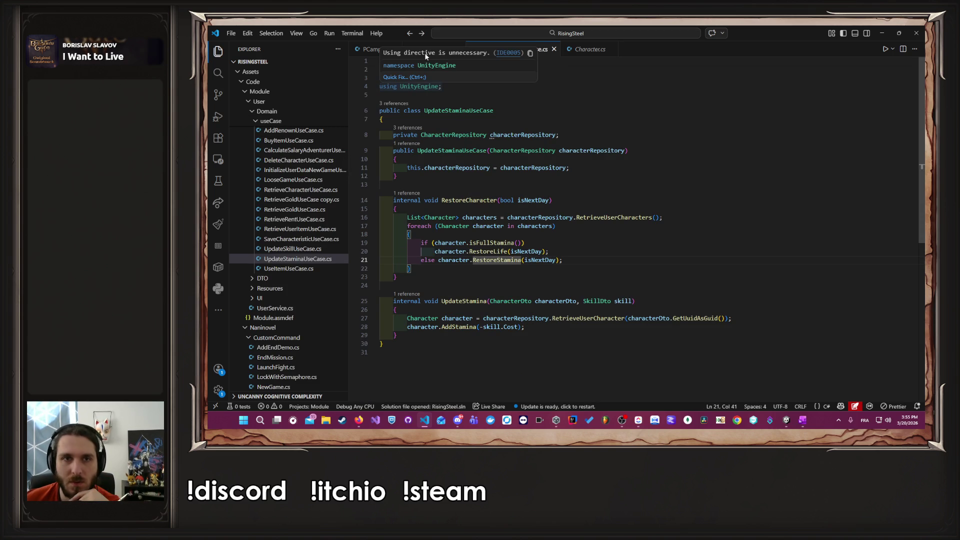
{"action": "left_click", "coordinate": [425, 53]}
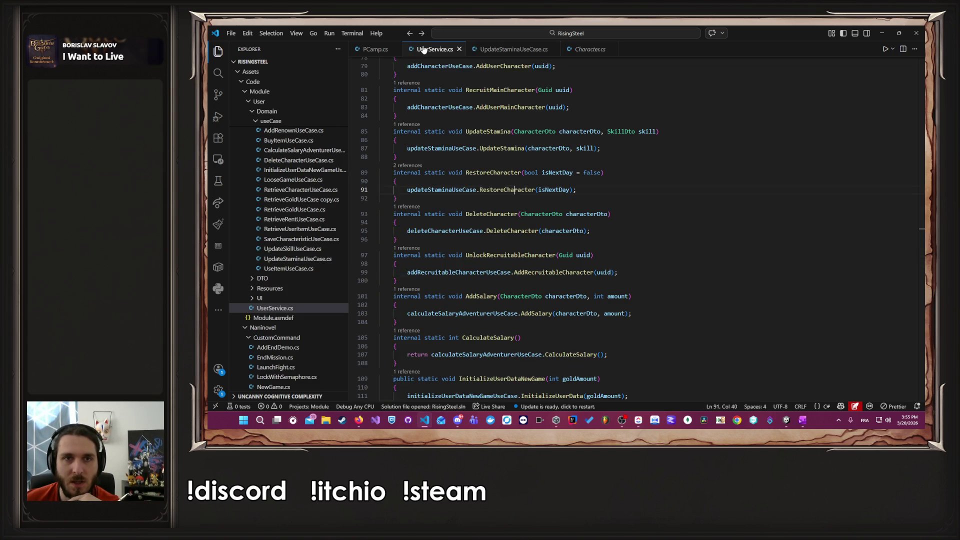
{"action": "left_click", "coordinate": [375, 49]}
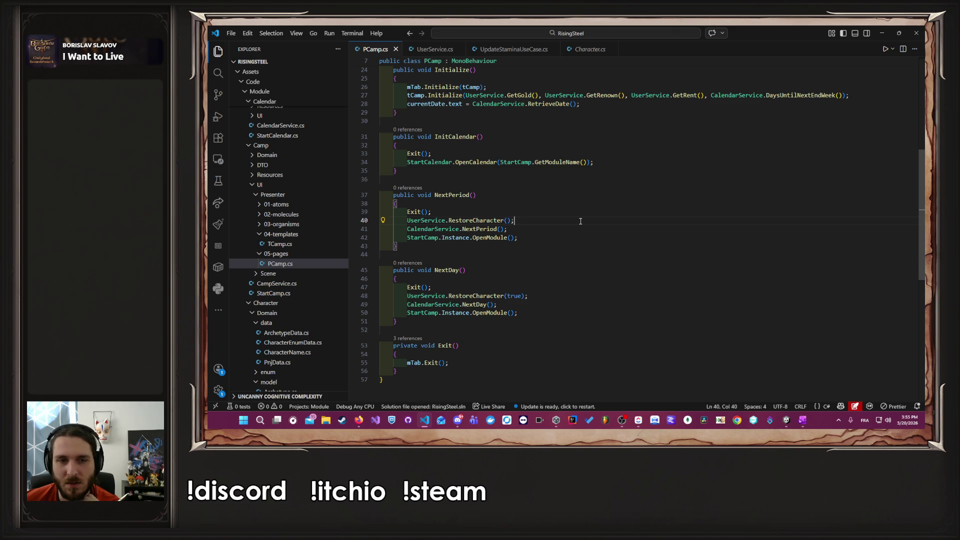
{"action": "key", "text": "alt+Tab"}
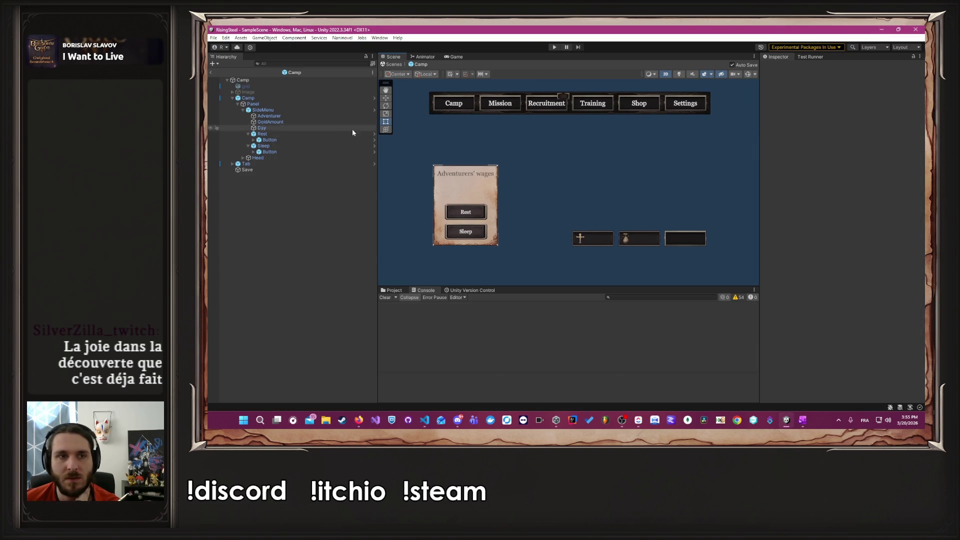
Step: Start the playtest and begin a new game named 'A' with the red-haired character
{"action": "left_click", "coordinate": [554, 47]}
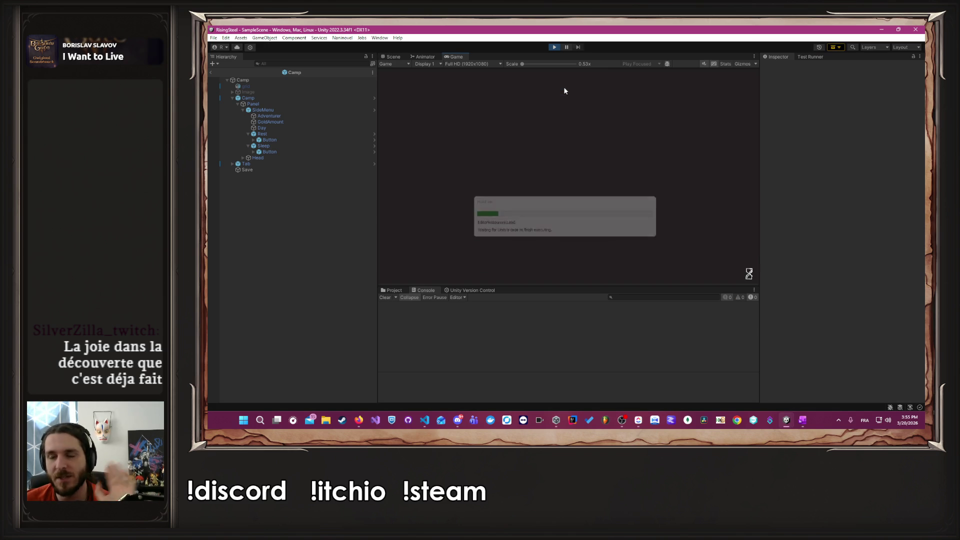
{"action": "left_click", "coordinate": [577, 124]}
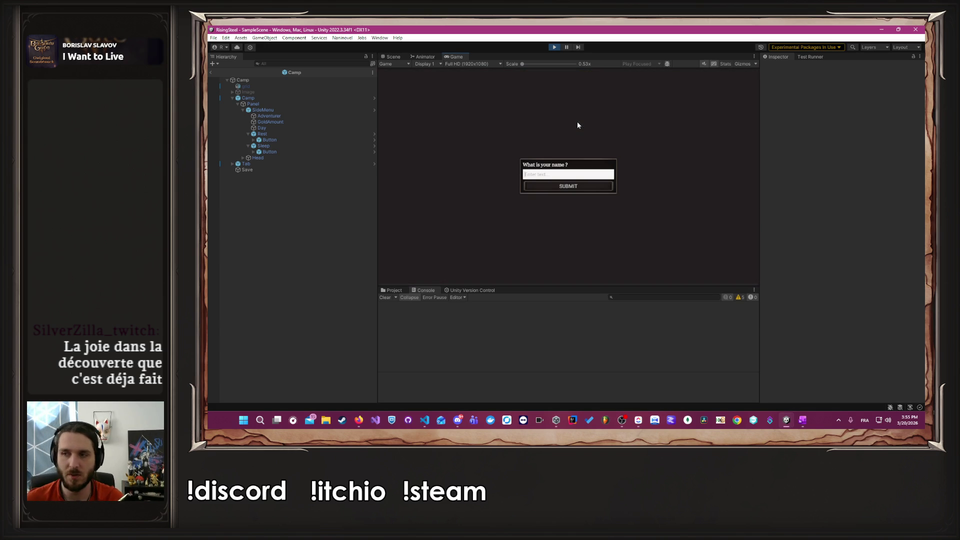
{"action": "type", "text": "Albert"}
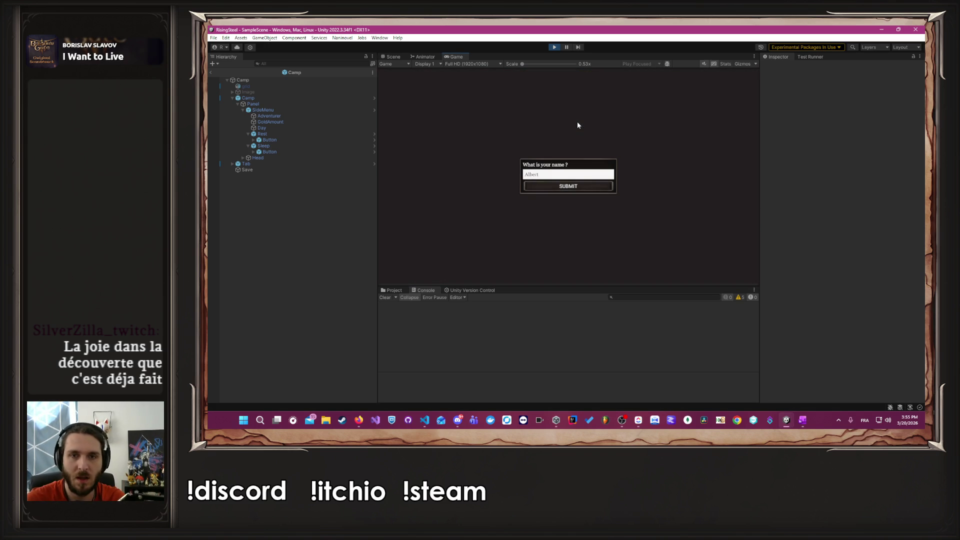
{"action": "key", "text": "Return"}
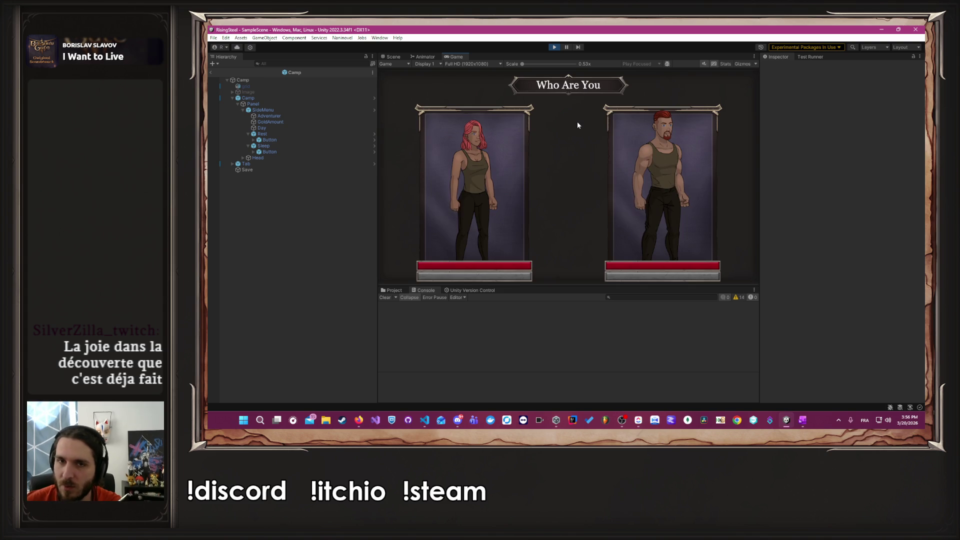
{"action": "left_click", "coordinate": [668, 164]}
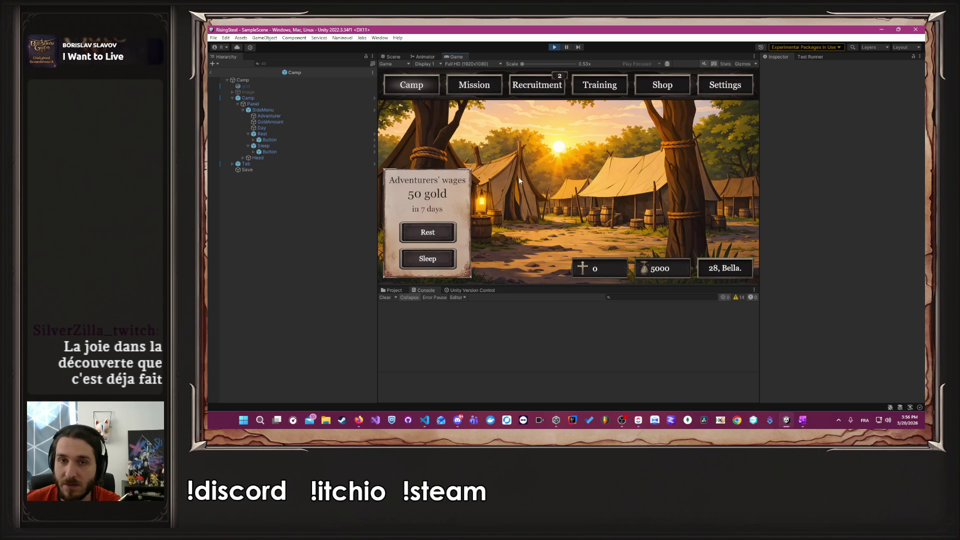
Step: Add a Strength point in Training to make Albert a Soldier, then return to Camp
{"action": "left_click", "coordinate": [594, 92]}
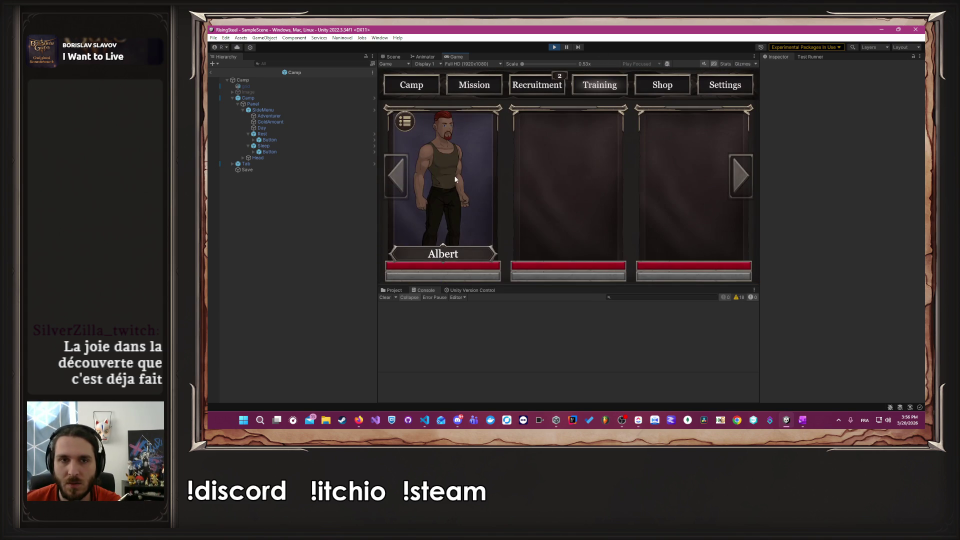
{"action": "left_click", "coordinate": [459, 225]}
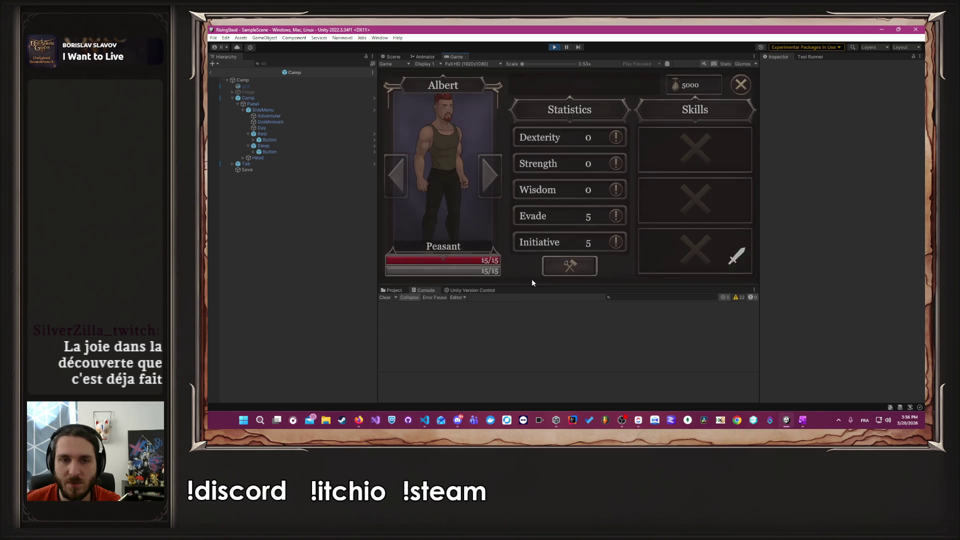
{"action": "left_click", "coordinate": [569, 266]}
{"action": "left_click", "coordinate": [602, 164]}
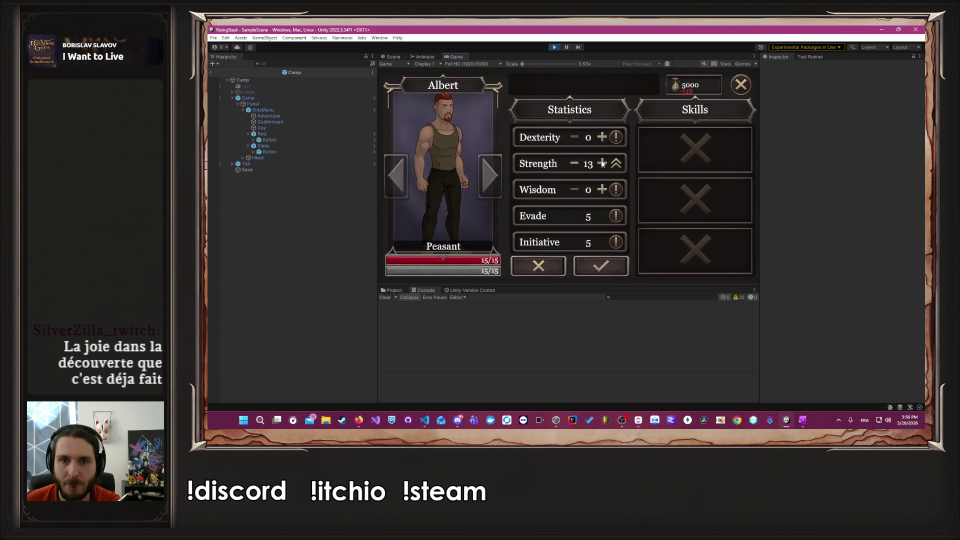
{"action": "left_click", "coordinate": [596, 262]}
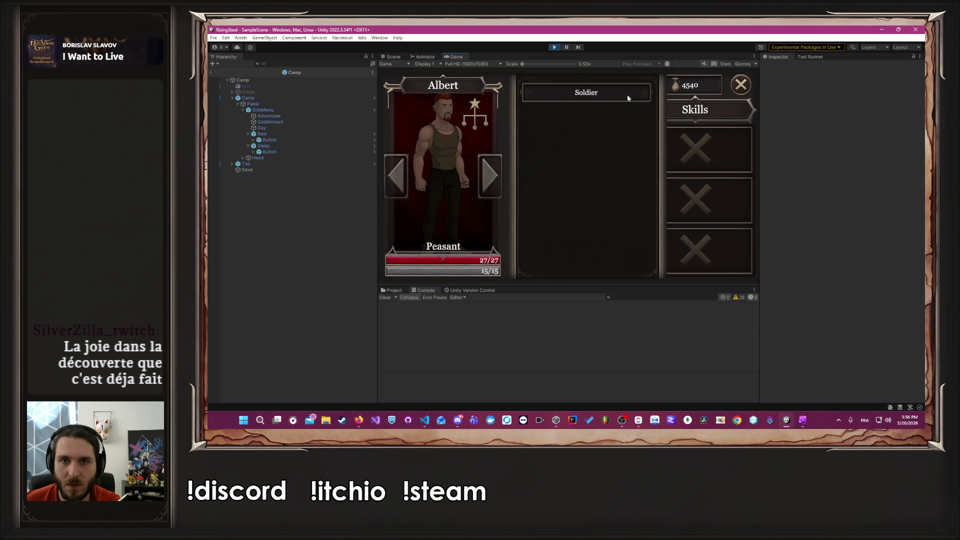
{"action": "left_click", "coordinate": [741, 84]}
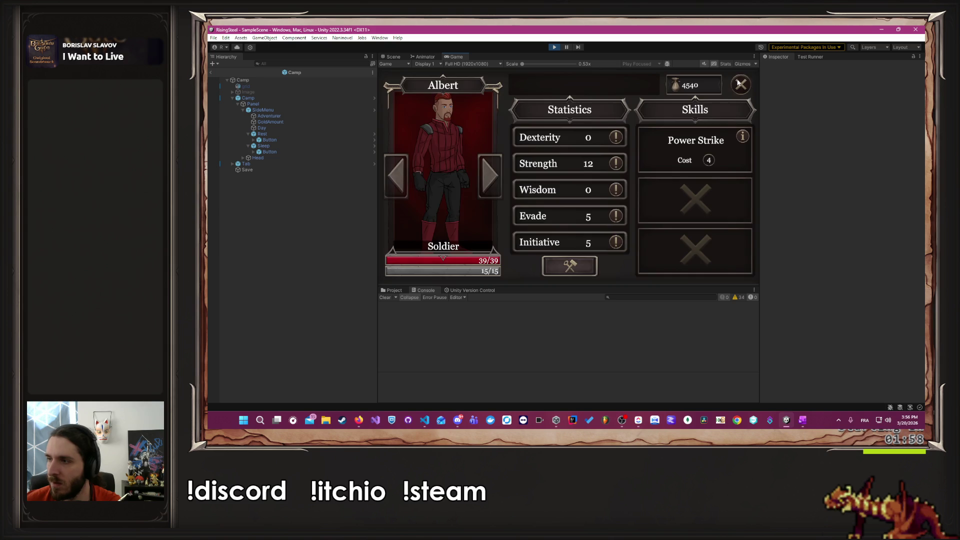
{"action": "key", "text": "alt+Tab"}
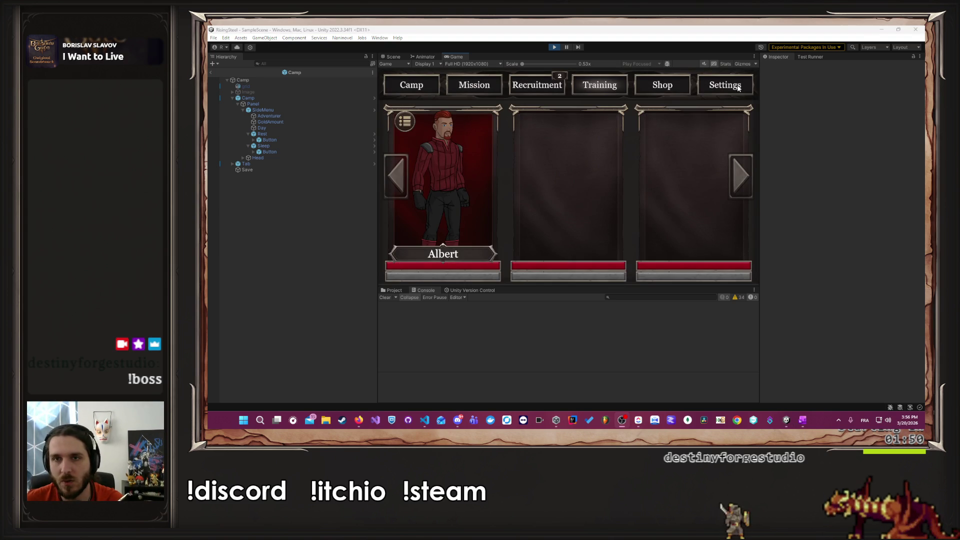
{"action": "left_click", "coordinate": [420, 88]}
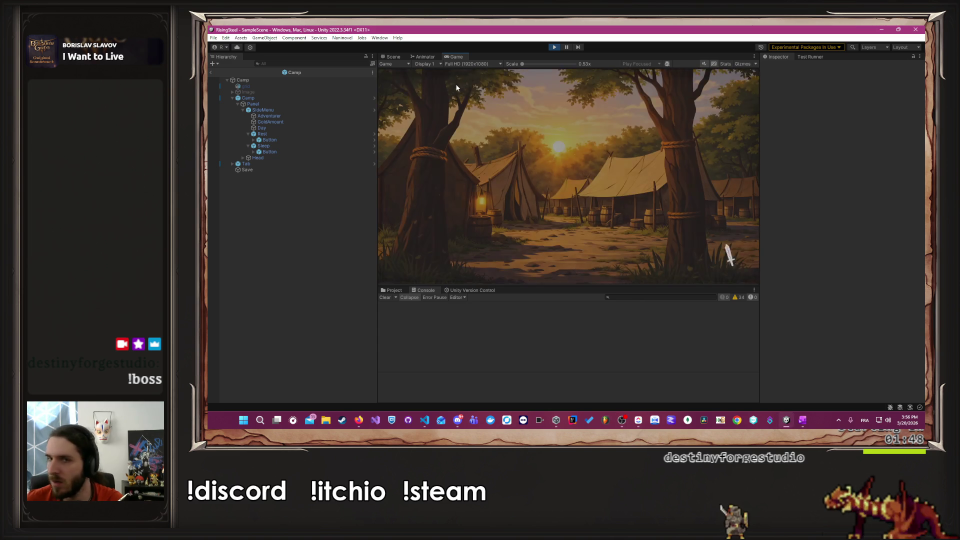
Step: Send Albert on the Arena mission and defeat Naerys with basic attacks
{"action": "left_click", "coordinate": [455, 87]}
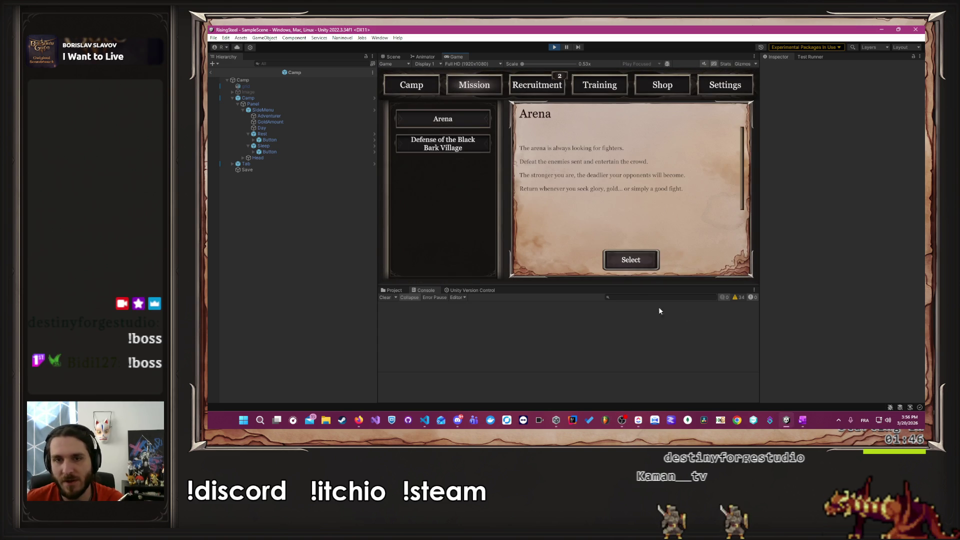
{"action": "left_click", "coordinate": [608, 259]}
{"action": "left_click", "coordinate": [485, 195]}
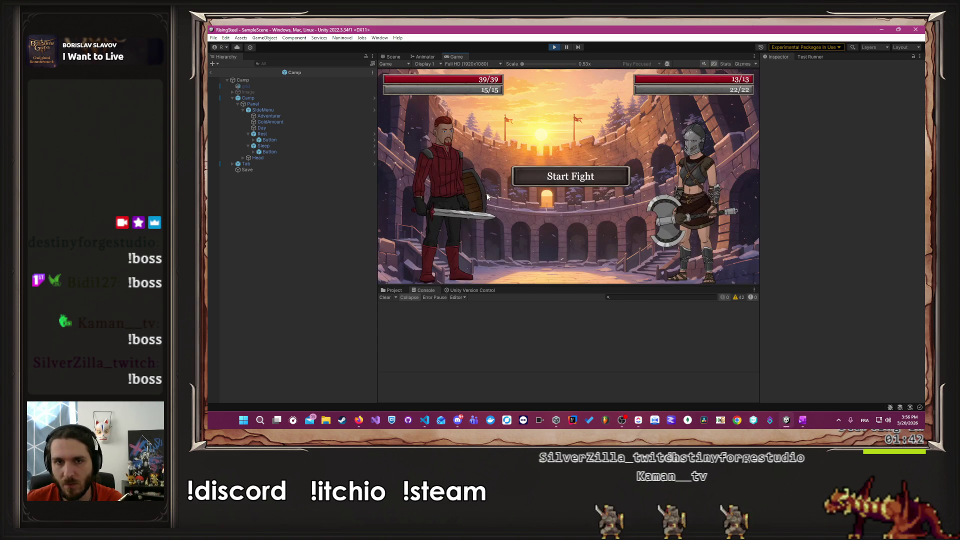
{"action": "left_click", "coordinate": [599, 178]}
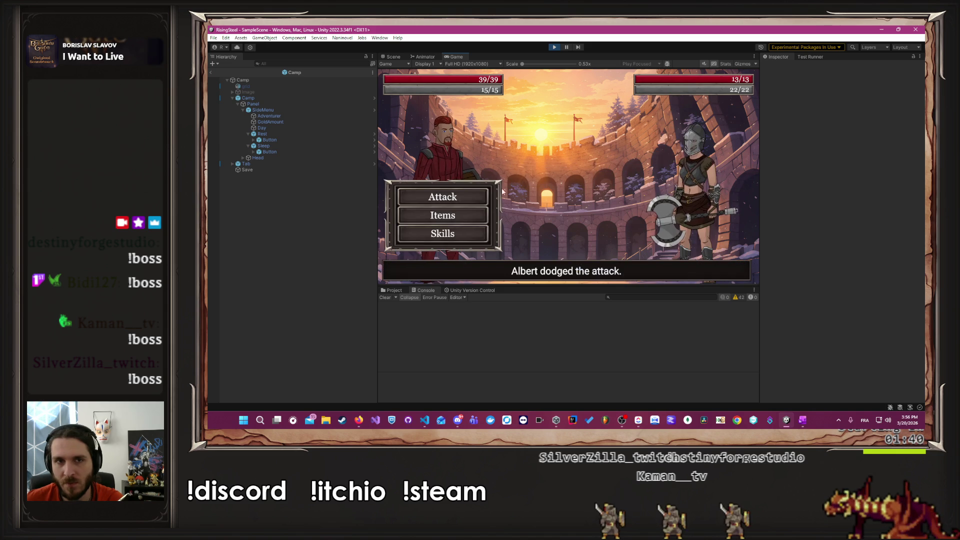
{"action": "left_click", "coordinate": [464, 200]}
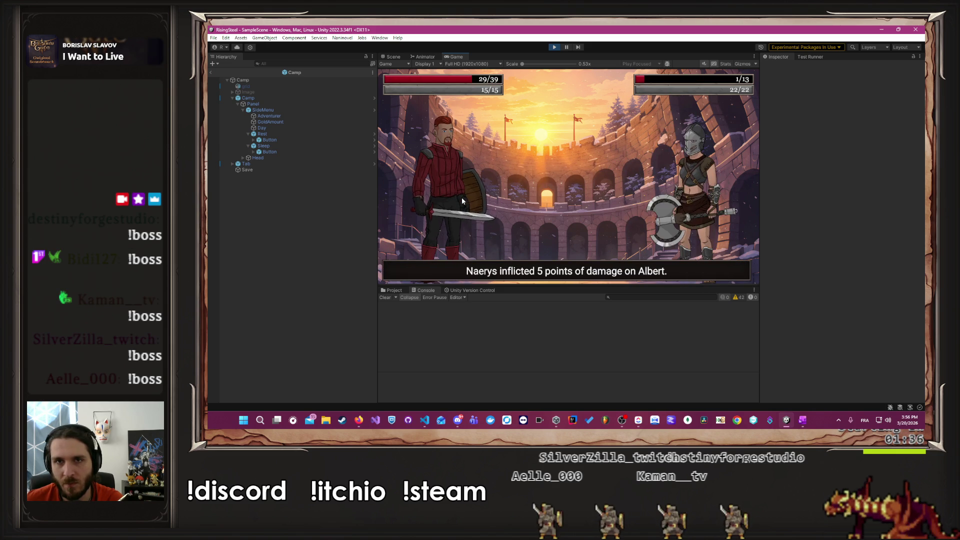
{"action": "left_click", "coordinate": [462, 200]}
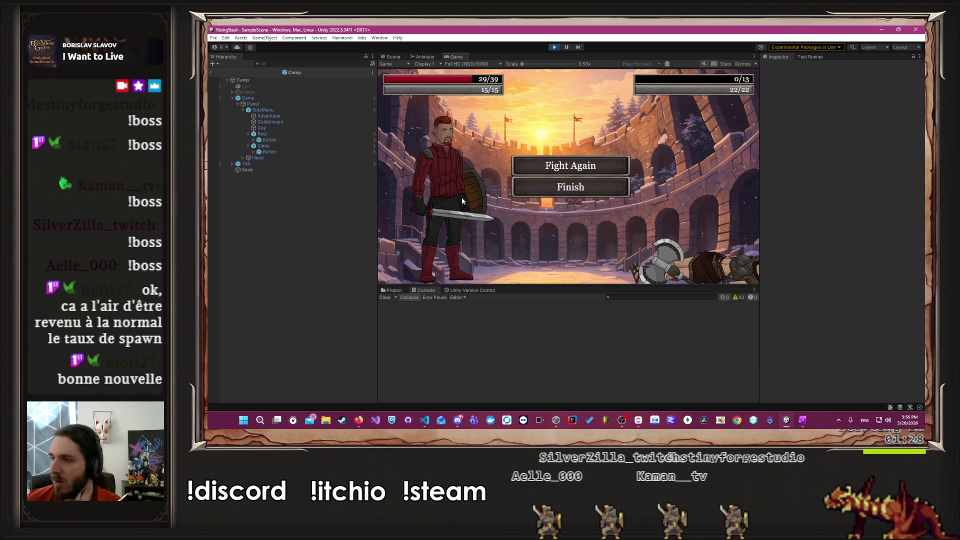
Step: Fight again and defeat Khalar with two Power Strikes
{"action": "left_click", "coordinate": [579, 170]}
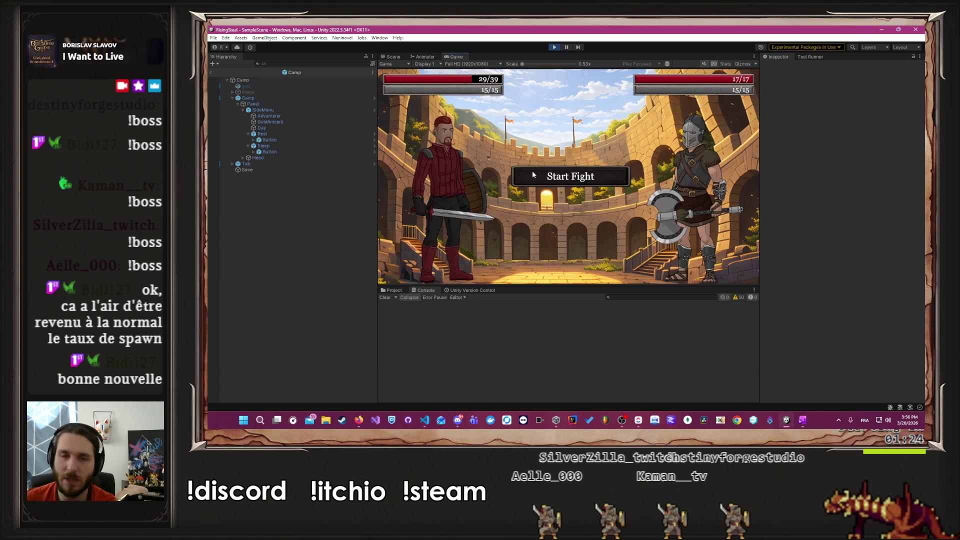
{"action": "left_click", "coordinate": [522, 175]}
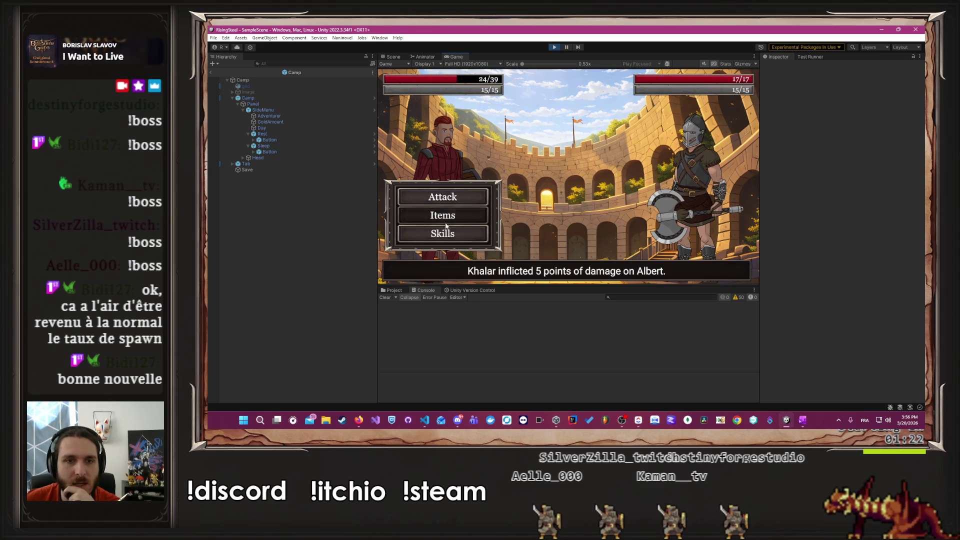
{"action": "left_click", "coordinate": [447, 232]}
{"action": "left_click", "coordinate": [576, 116]}
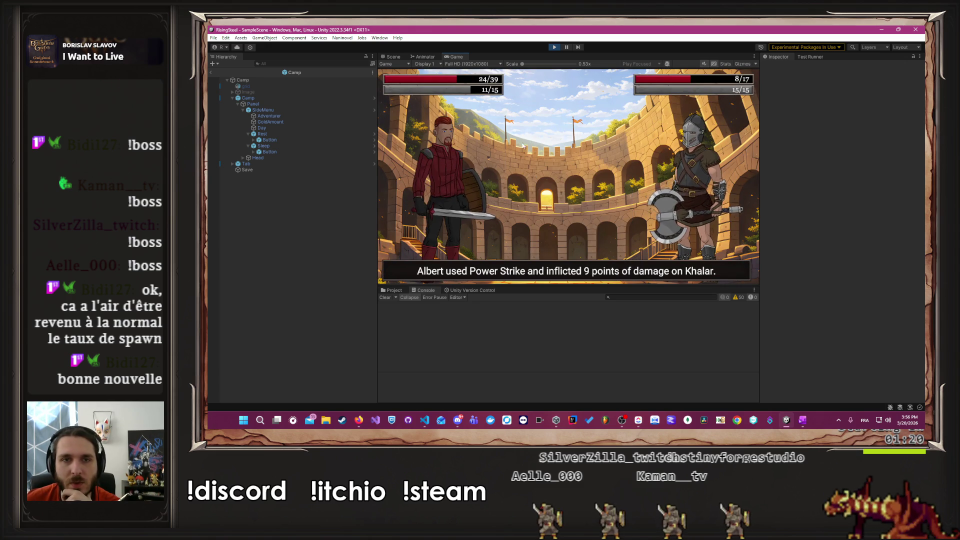
{"action": "left_click", "coordinate": [441, 231]}
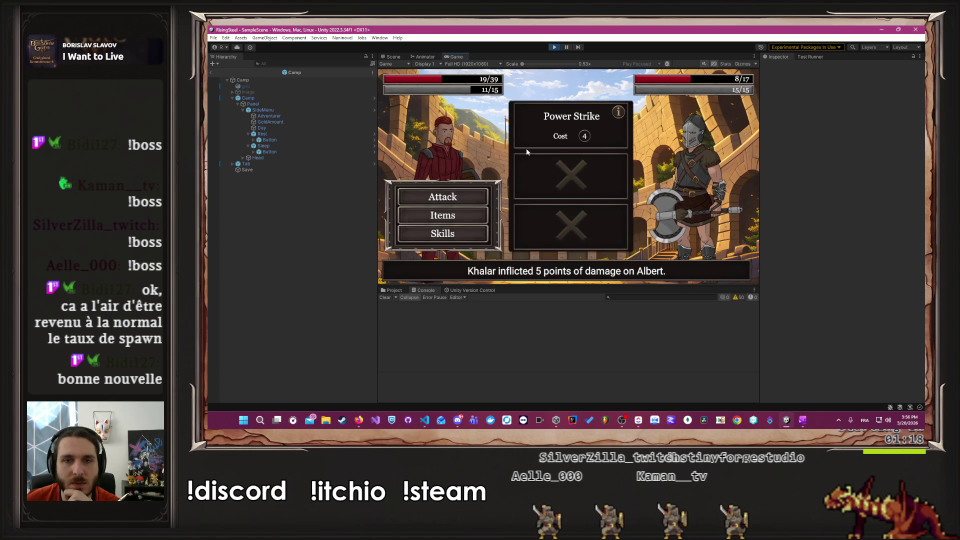
{"action": "left_click", "coordinate": [540, 134]}
Step: Fight Vaella with four attacks until Albert dies, then start a new game
{"action": "left_click", "coordinate": [535, 173]}
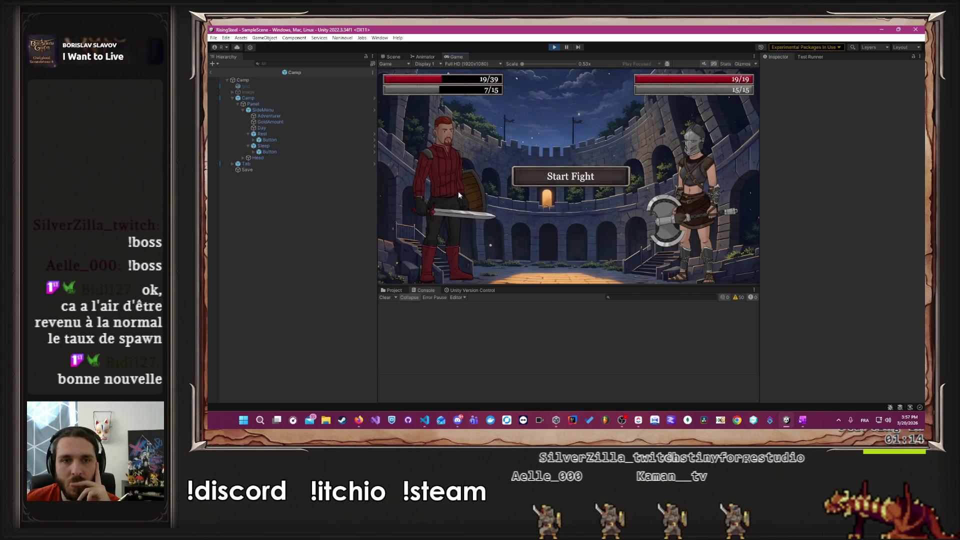
{"action": "left_click", "coordinate": [456, 197]}
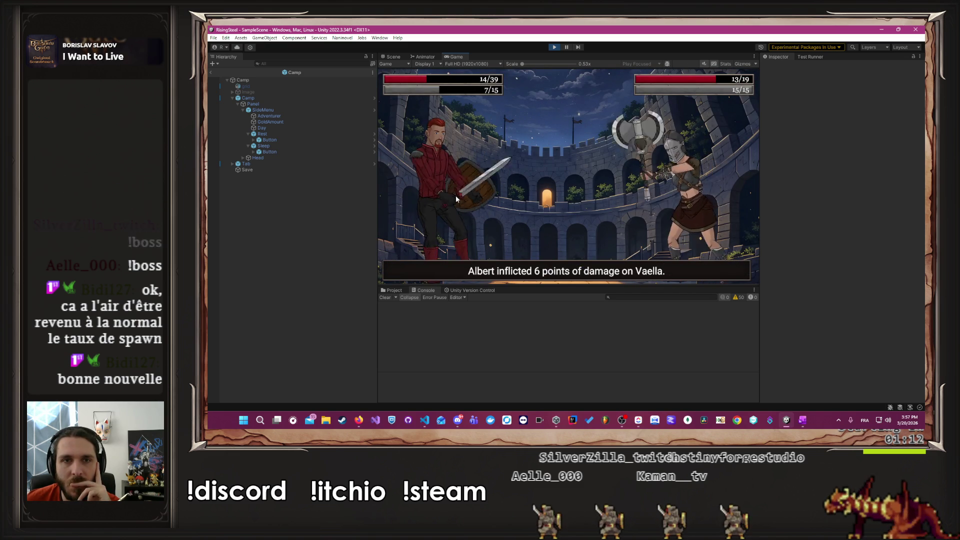
{"action": "left_click", "coordinate": [456, 197]}
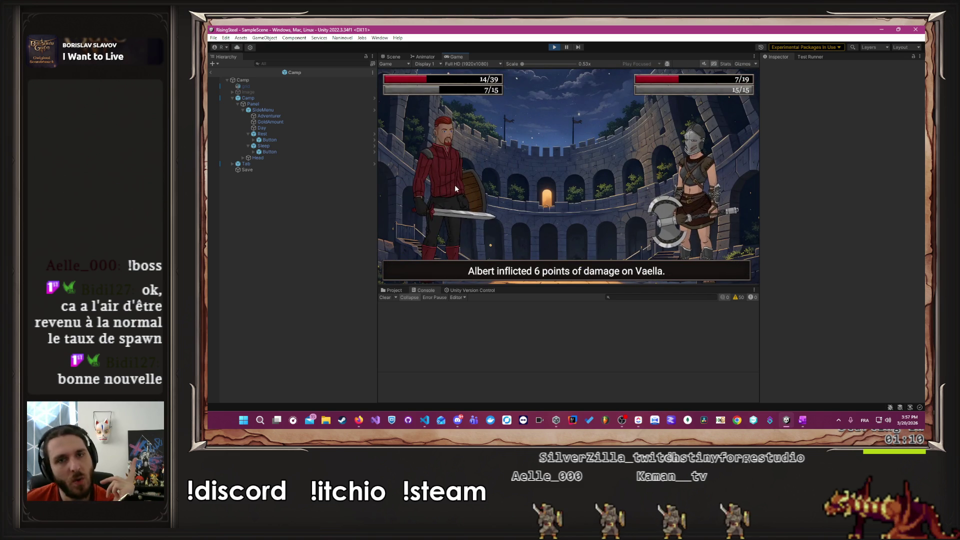
{"action": "left_click", "coordinate": [461, 197]}
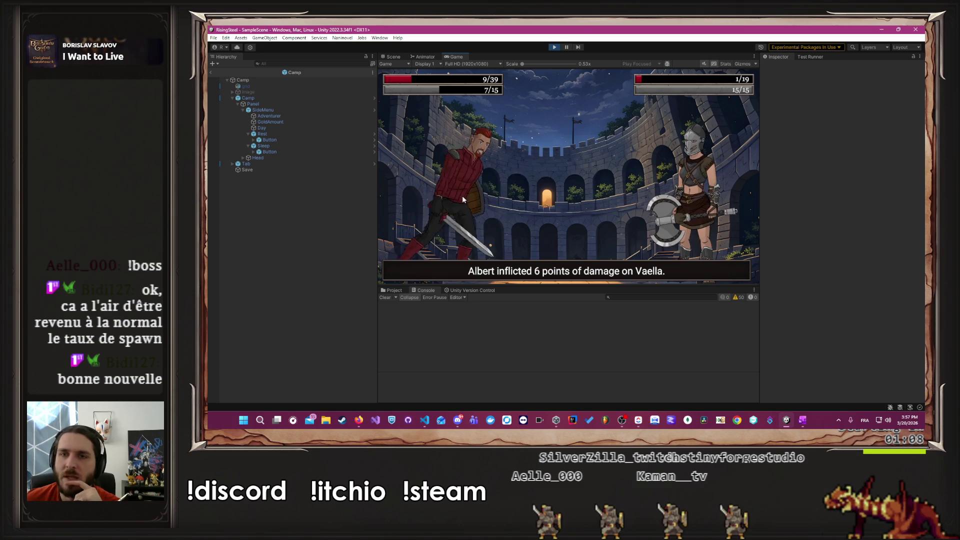
{"action": "left_click", "coordinate": [462, 197]}
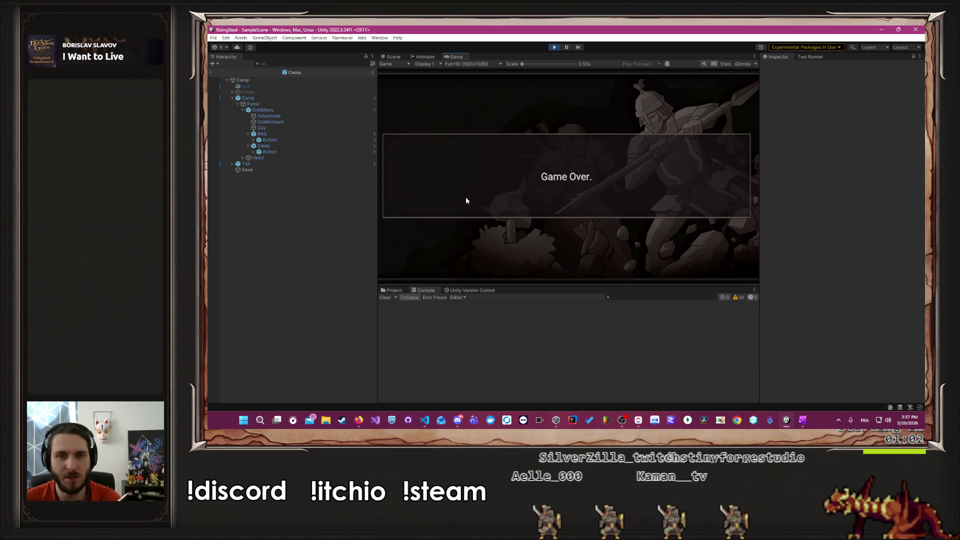
{"action": "left_click", "coordinate": [540, 134]}
Step: Begin a new game named 'A', choose the character, and go to Training
{"action": "type", "text": "Albert"}
{"action": "key", "text": "Return"}
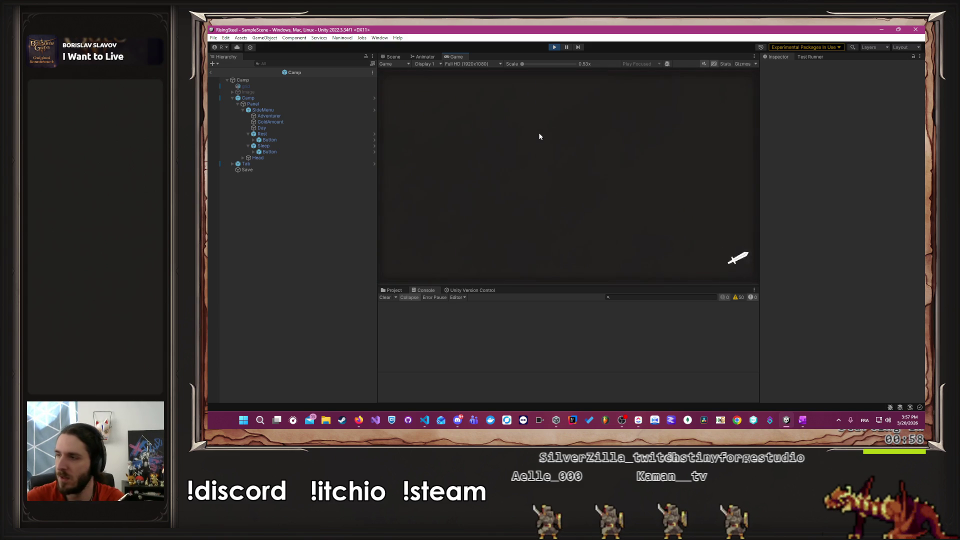
{"action": "left_click", "coordinate": [640, 154]}
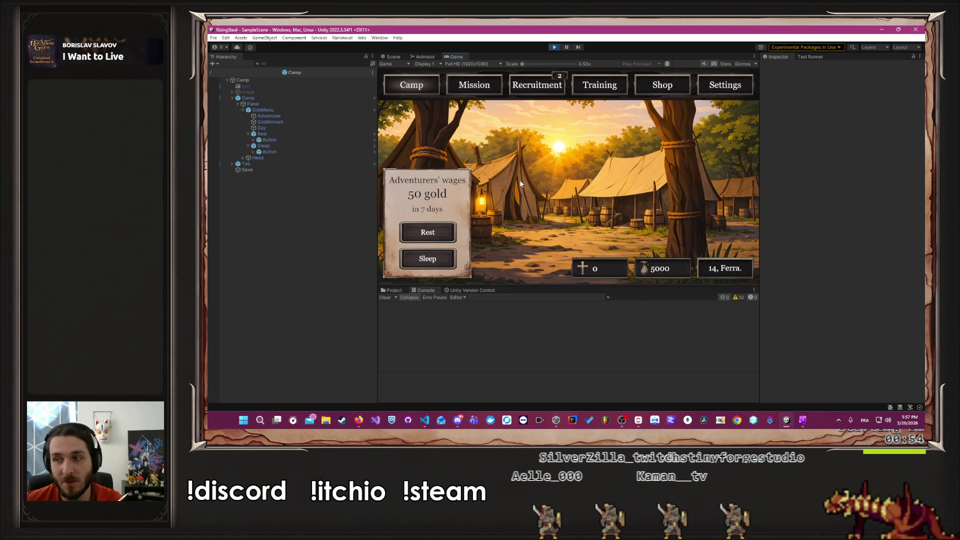
{"action": "left_click", "coordinate": [589, 89]}
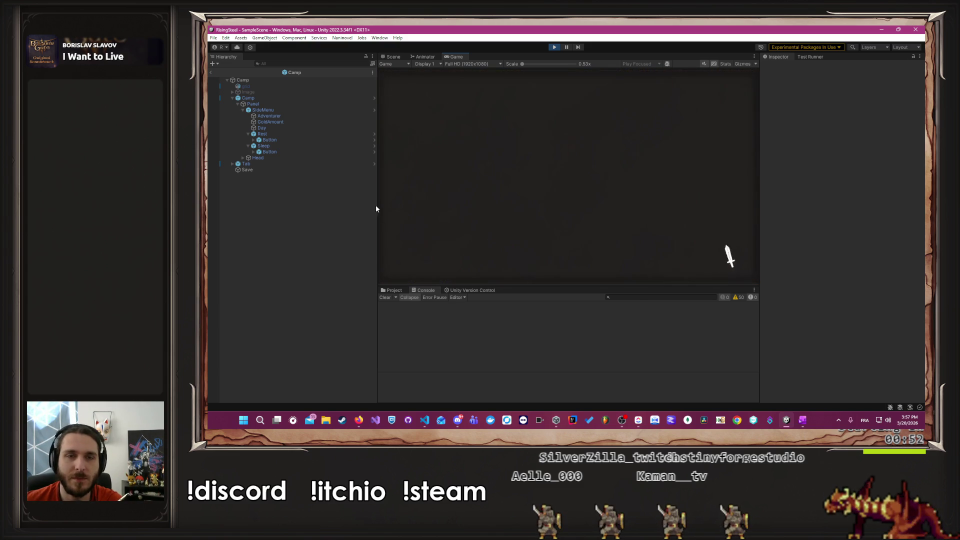
Step: Raise Albert's Strength to 12
{"action": "left_click", "coordinate": [465, 194]}
{"action": "left_click", "coordinate": [601, 163]}
{"action": "triple_click", "coordinate": [602, 164]}
{"action": "left_click", "coordinate": [602, 165]}
{"action": "left_click", "coordinate": [602, 165]}
{"action": "left_click", "coordinate": [602, 165]}
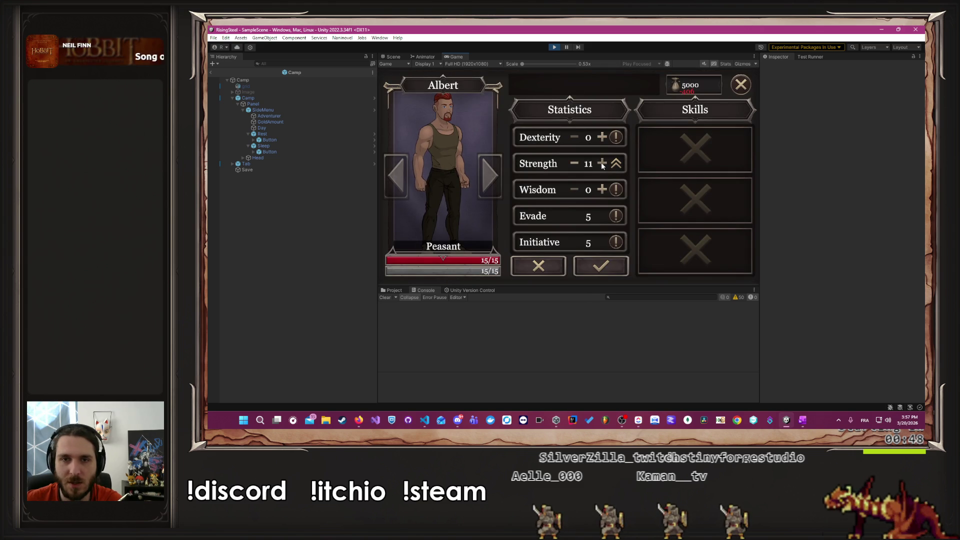
{"action": "left_click", "coordinate": [602, 165]}
{"action": "left_click", "coordinate": [602, 165]}
Step: Raise Albert's Wisdom to 12 and pay for the training
{"action": "double_click", "coordinate": [602, 190]}
{"action": "double_click", "coordinate": [601, 190]}
{"action": "left_click", "coordinate": [601, 190]}
{"action": "double_click", "coordinate": [602, 190]}
{"action": "left_click", "coordinate": [602, 190]}
{"action": "double_click", "coordinate": [602, 189]}
{"action": "left_click", "coordinate": [602, 190]}
{"action": "left_click", "coordinate": [601, 190]}
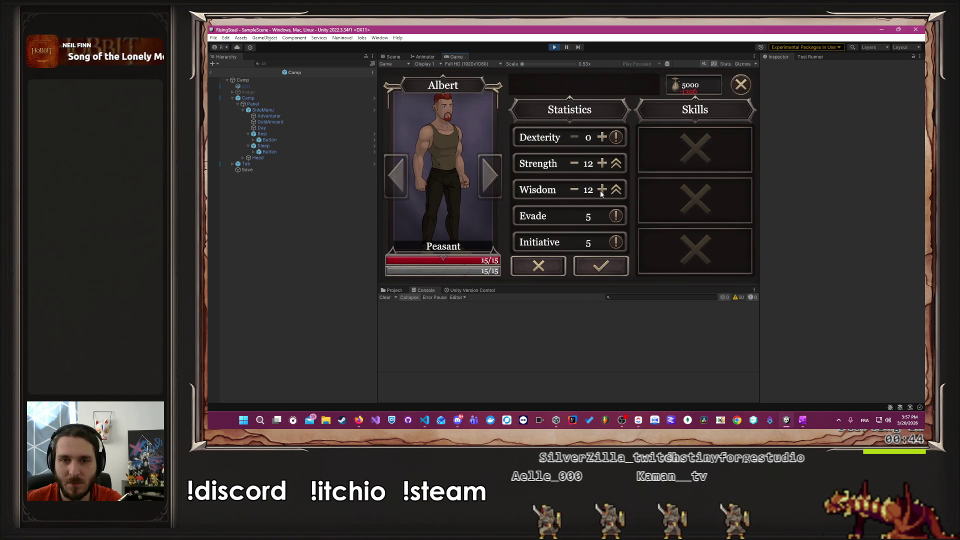
{"action": "left_click", "coordinate": [601, 263]}
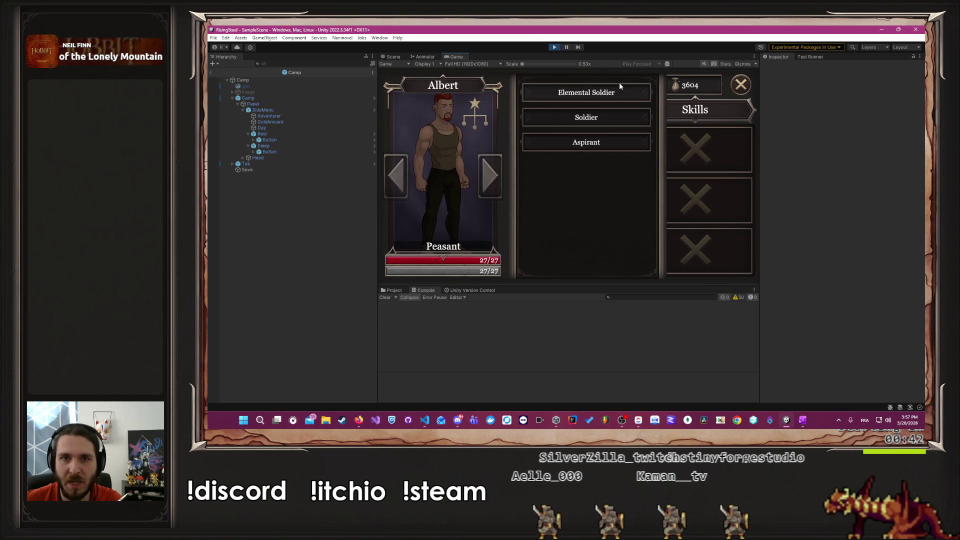
Step: Promote Albert to Elemental Soldier, then Elemental Squire, equip Power Strike, and stop playtesting
{"action": "left_click", "coordinate": [629, 95]}
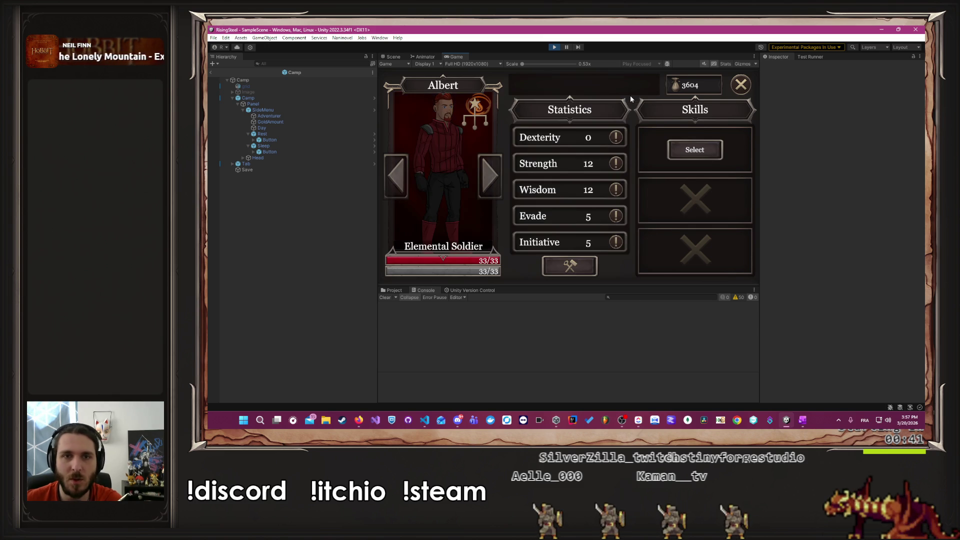
{"action": "left_click", "coordinate": [455, 154]}
{"action": "left_click", "coordinate": [595, 97]}
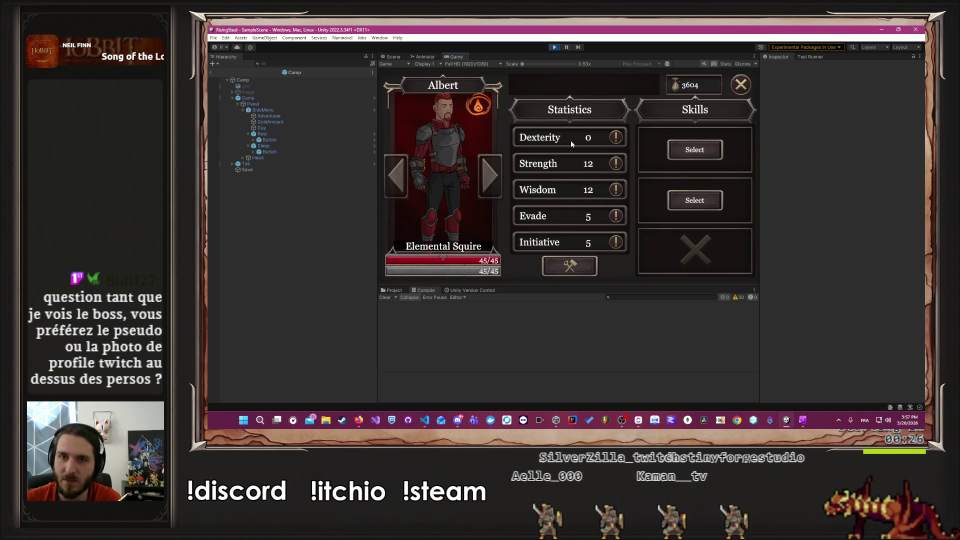
{"action": "left_click", "coordinate": [680, 154]}
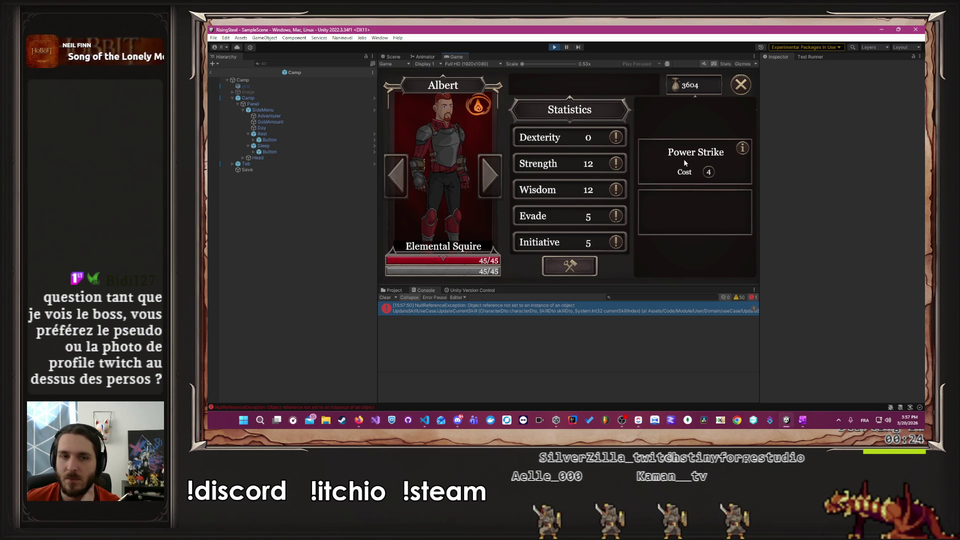
{"action": "left_click", "coordinate": [556, 46]}
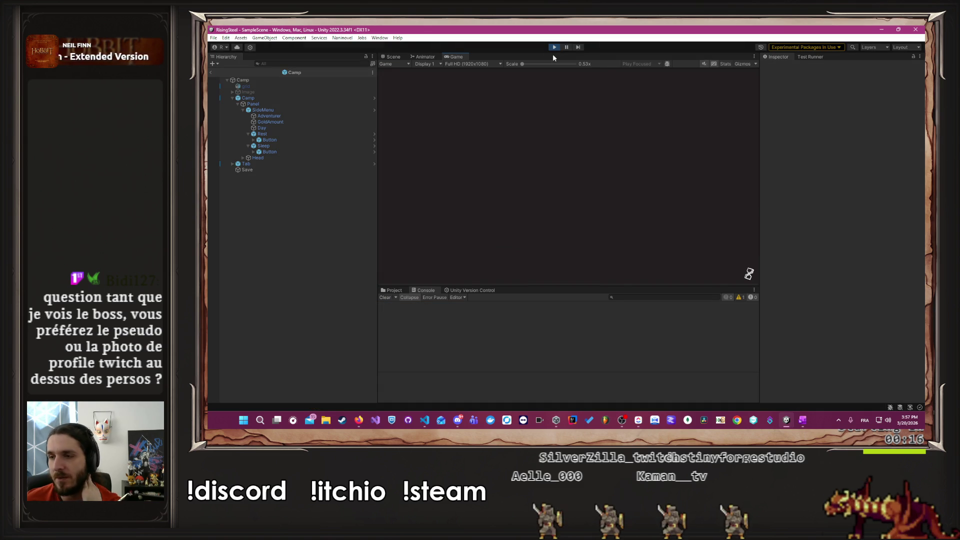
Step: Begin a new game, choose the character, and go to Training
{"action": "left_click", "coordinate": [549, 123]}
{"action": "type", "text": "Alber"}
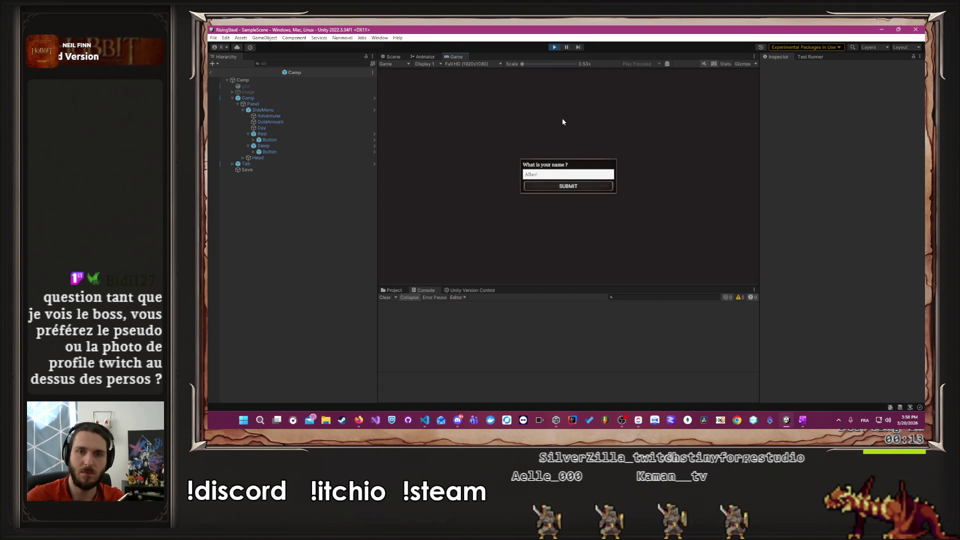
{"action": "key", "text": "Return"}
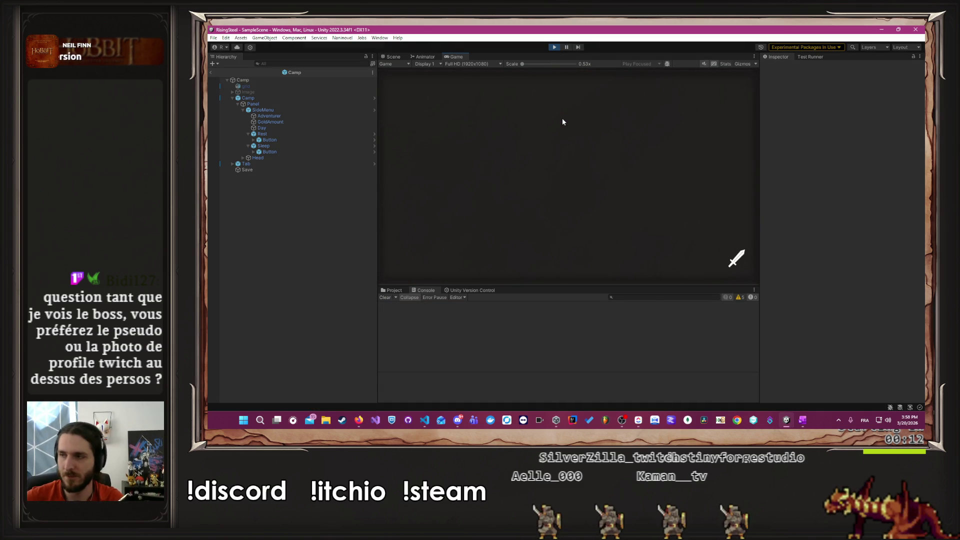
{"action": "left_click", "coordinate": [670, 190]}
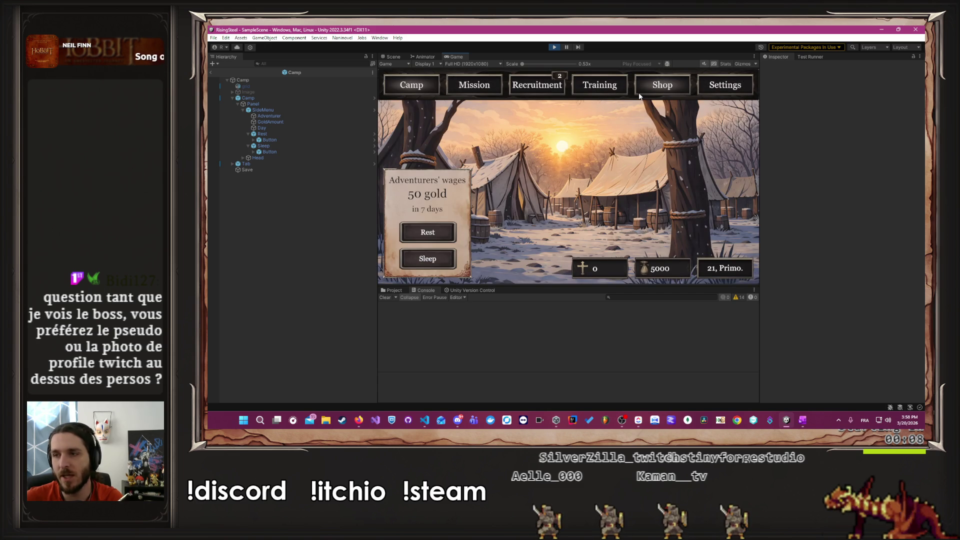
{"action": "left_click", "coordinate": [639, 95]}
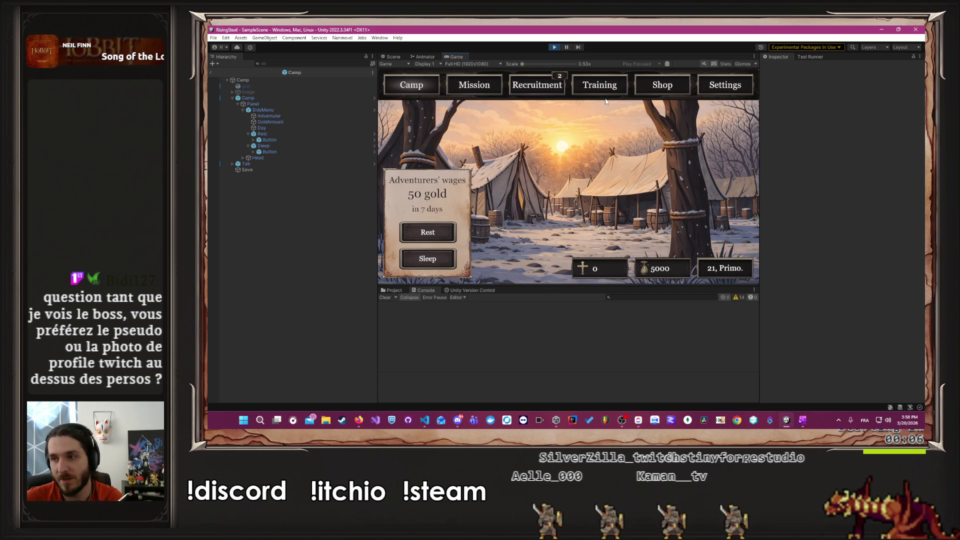
Step: Raise Albert's Strength and Wisdom to 6 and pay for the training
{"action": "left_click", "coordinate": [443, 190]}
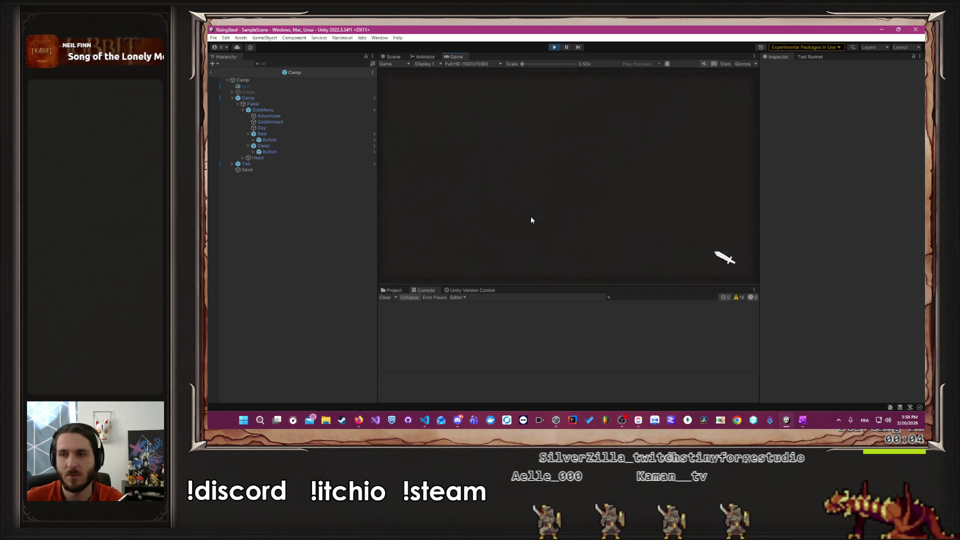
{"action": "left_click", "coordinate": [559, 272]}
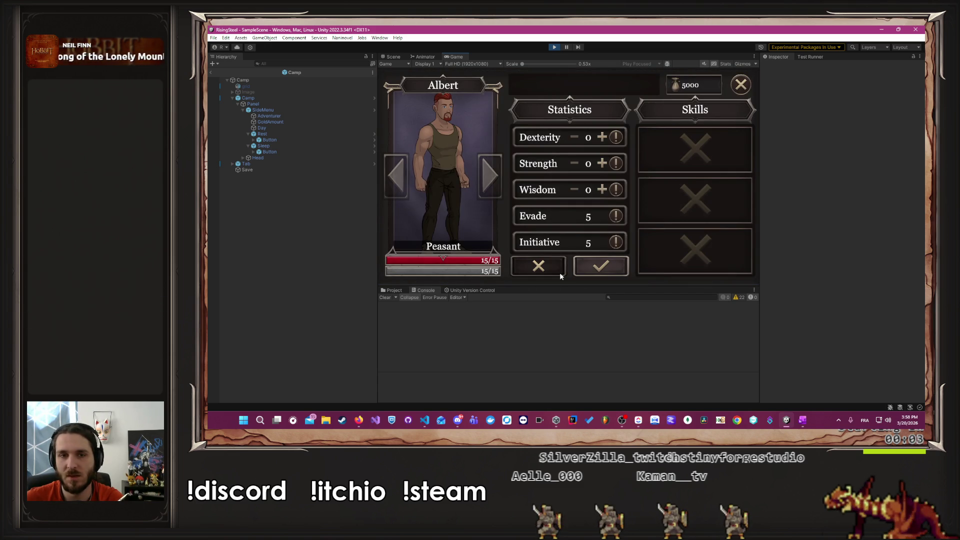
{"action": "left_click", "coordinate": [602, 167]}
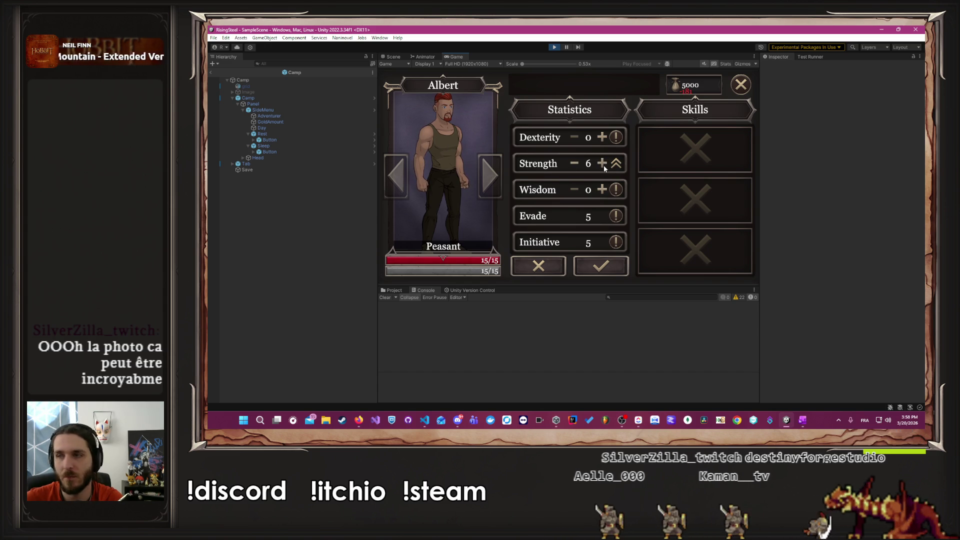
{"action": "left_click", "coordinate": [602, 190]}
{"action": "left_click", "coordinate": [602, 190]}
{"action": "left_click", "coordinate": [602, 189]}
{"action": "left_click", "coordinate": [602, 264]}
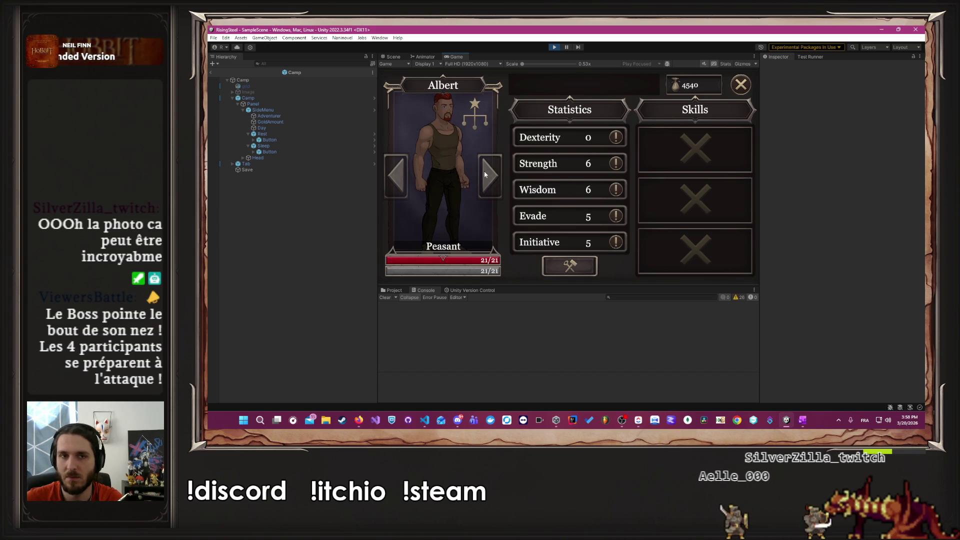
Step: Promote Albert to Elemental Soldier, close his stats panel, and stop playtesting
{"action": "left_click", "coordinate": [449, 155]}
{"action": "left_click", "coordinate": [600, 93]}
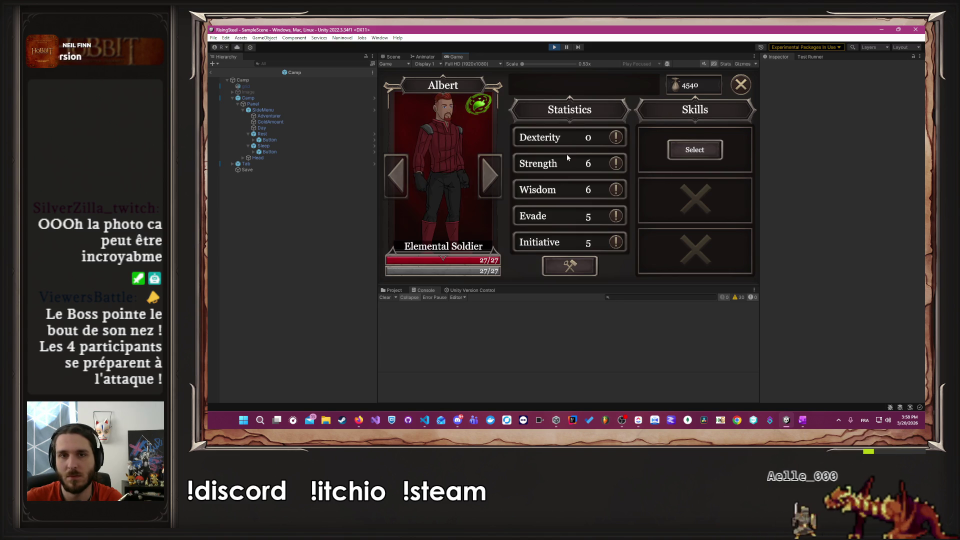
{"action": "left_click", "coordinate": [670, 149]}
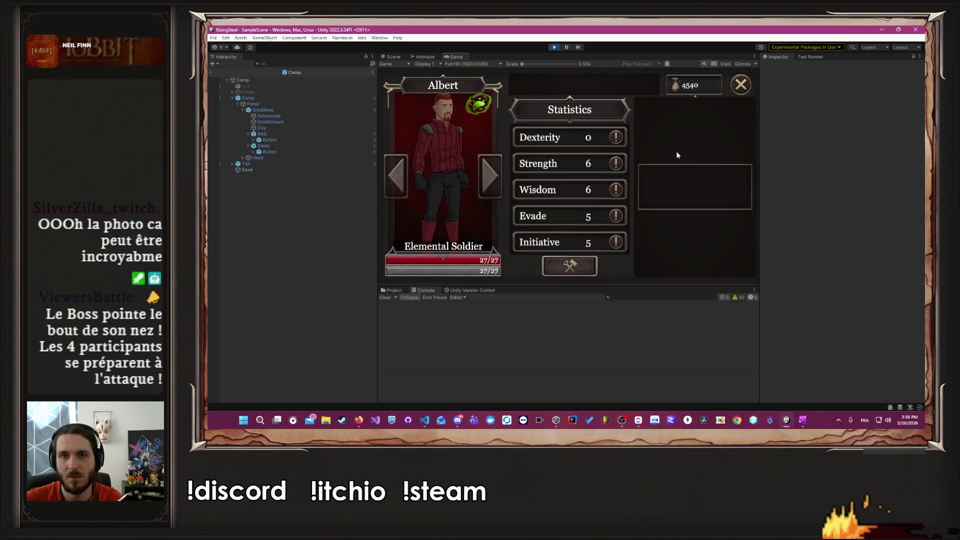
{"action": "left_click", "coordinate": [741, 84]}
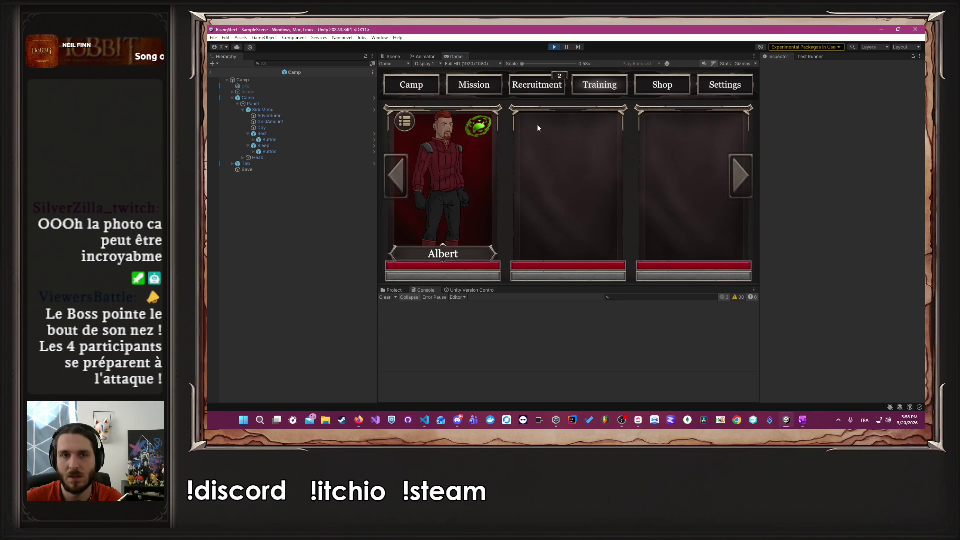
{"action": "left_click", "coordinate": [551, 47]}
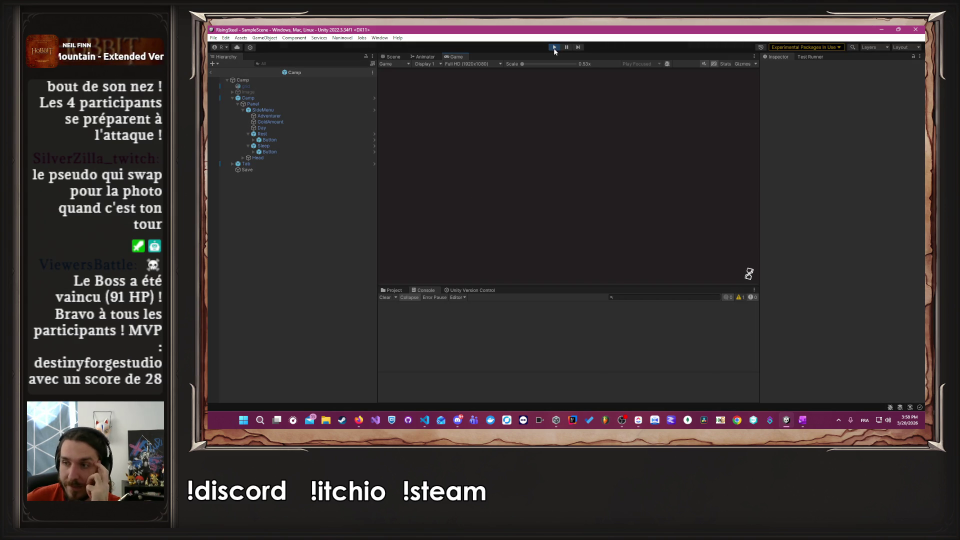
Step: Begin a new game, confirm the portrait, and go to Training
{"action": "left_click", "coordinate": [562, 134]}
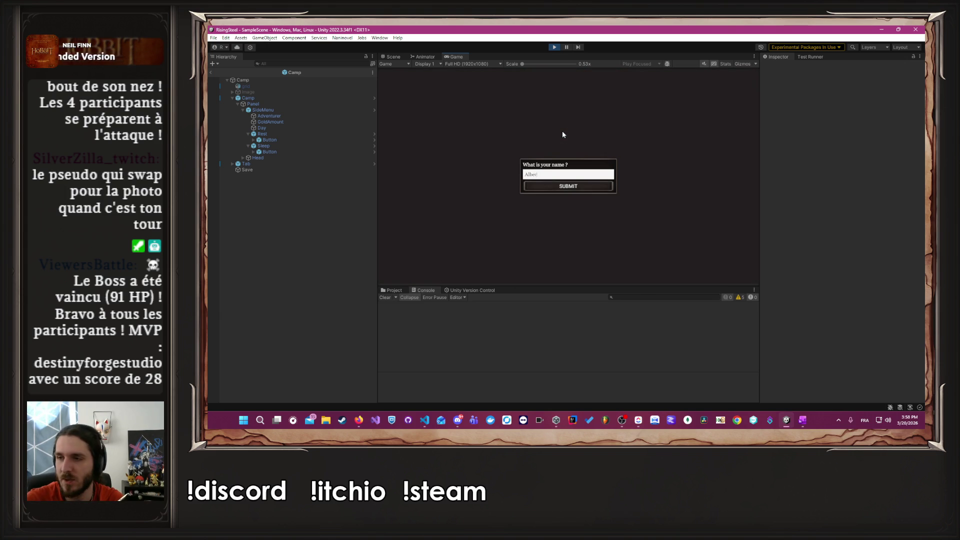
{"action": "key", "text": "Return"}
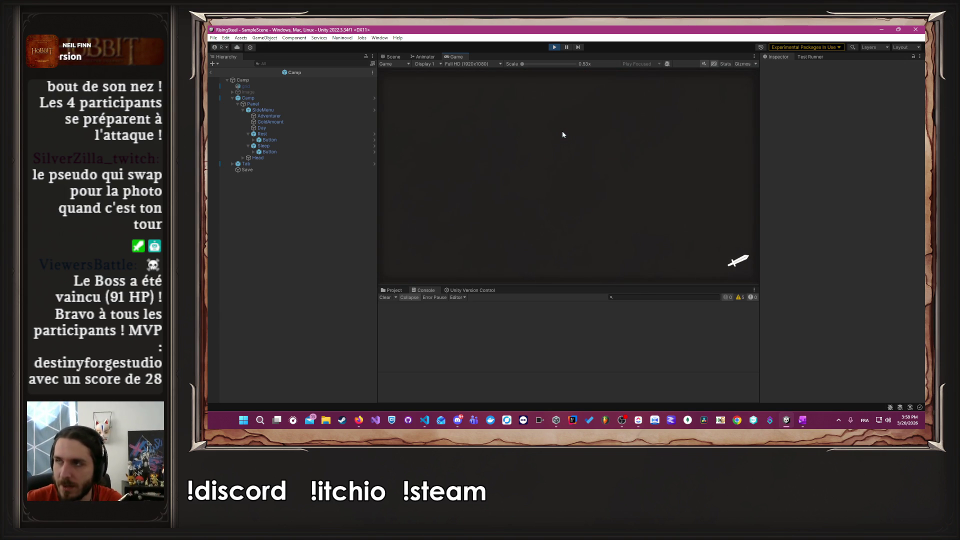
{"action": "left_click", "coordinate": [630, 175]}
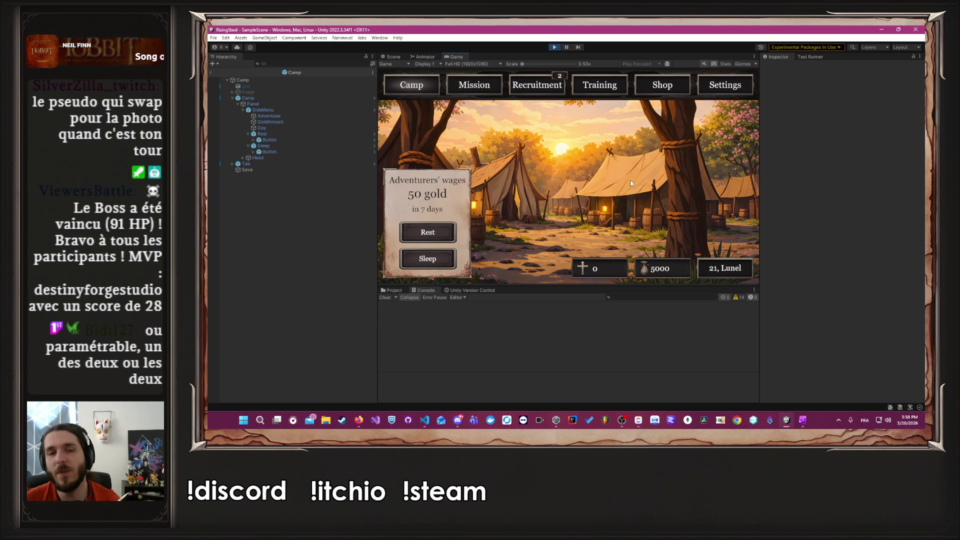
{"action": "left_click", "coordinate": [619, 81]}
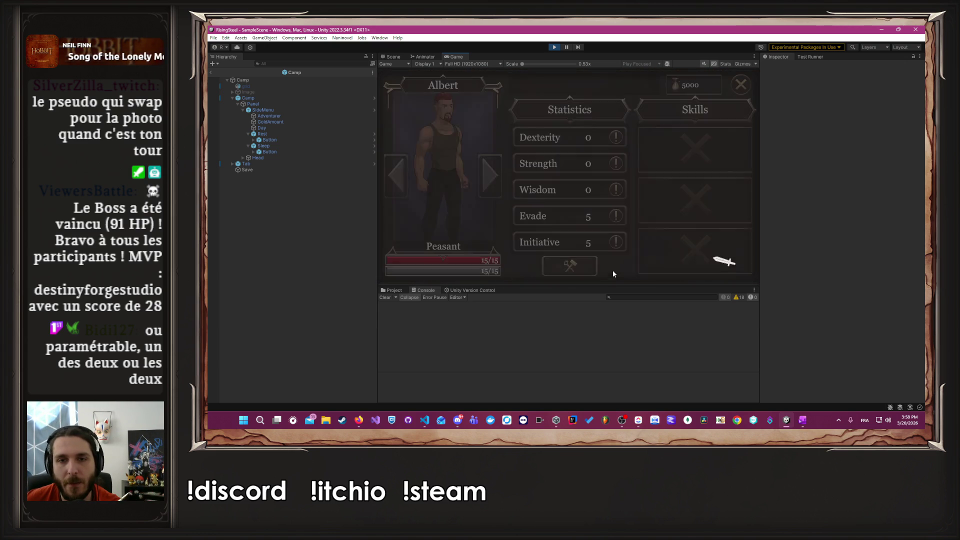
Step: Train Strength to 12, promote Albert to Soldier, and give him Power Strike
{"action": "left_click", "coordinate": [602, 163]}
{"action": "left_click", "coordinate": [601, 164]}
{"action": "left_click", "coordinate": [602, 163]}
{"action": "left_click", "coordinate": [601, 269]}
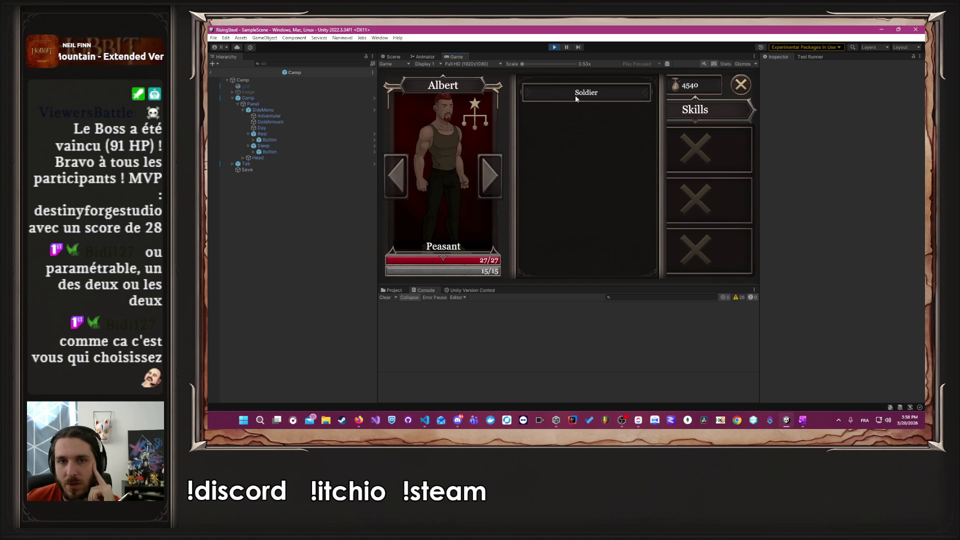
{"action": "left_click", "coordinate": [575, 94]}
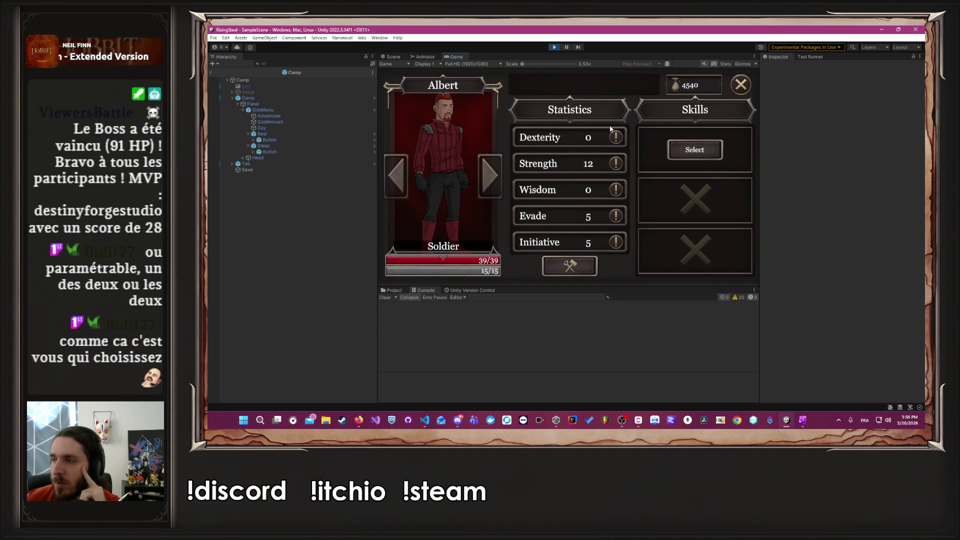
{"action": "left_click", "coordinate": [686, 151]}
{"action": "left_click", "coordinate": [678, 172]}
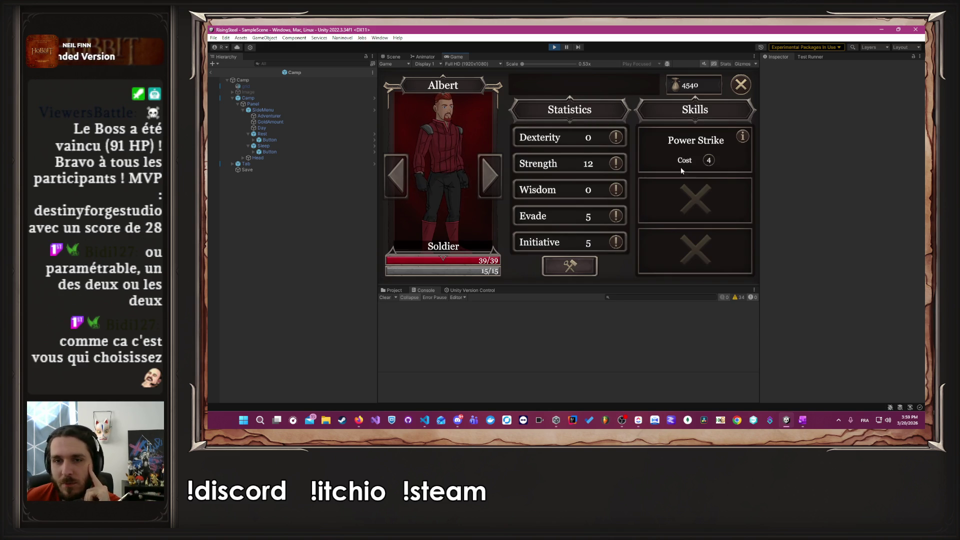
{"action": "left_click", "coordinate": [748, 82]}
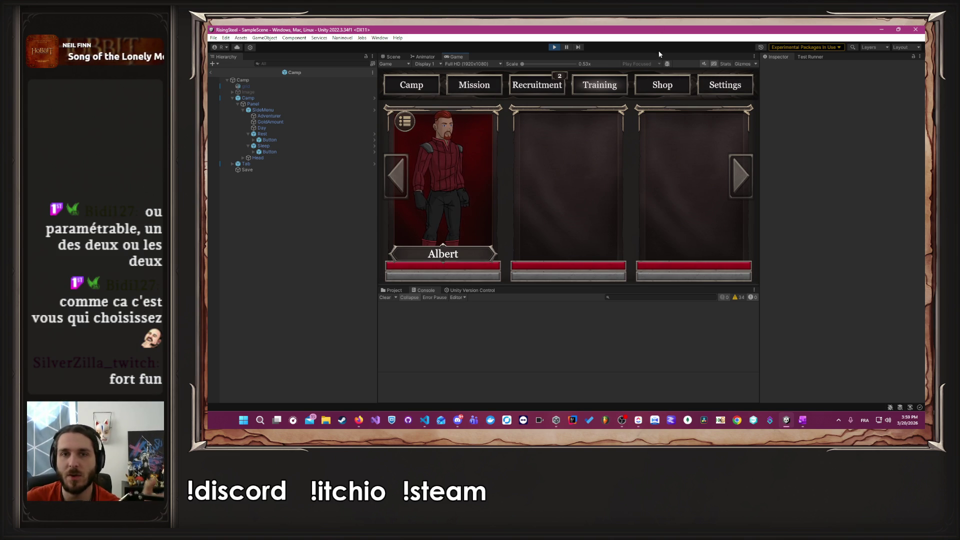
Step: Check the Recruitment list, then select the Arena mission from the Mission list
{"action": "left_click", "coordinate": [532, 91]}
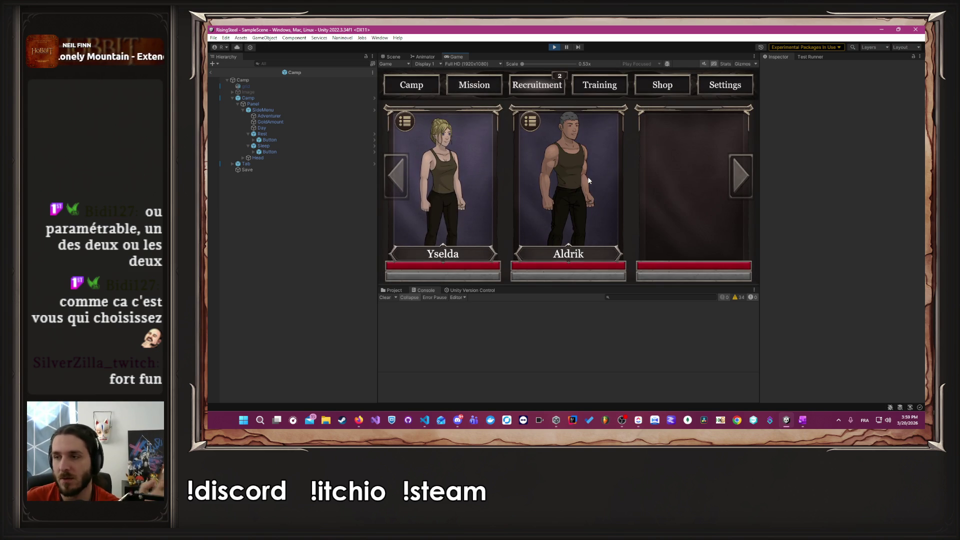
{"action": "left_click", "coordinate": [465, 92]}
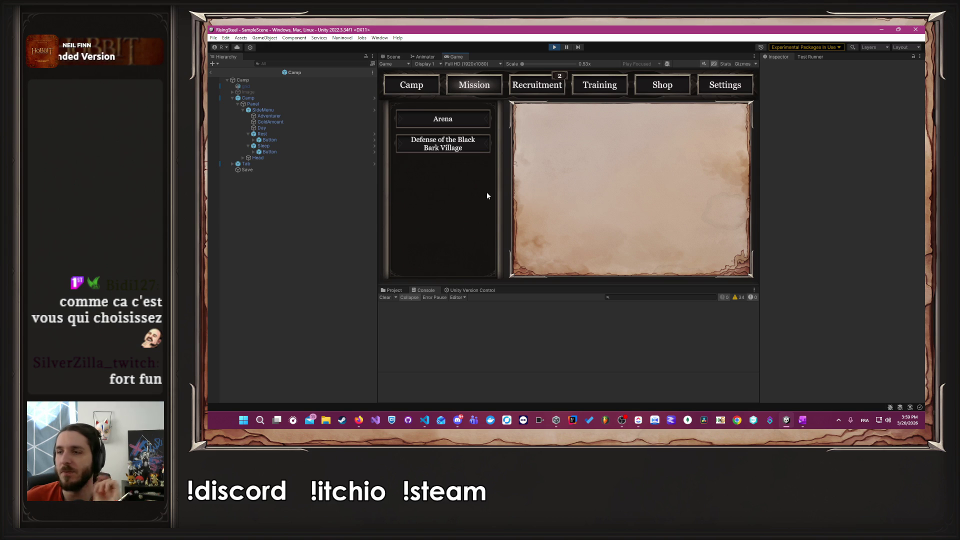
{"action": "left_click", "coordinate": [467, 118]}
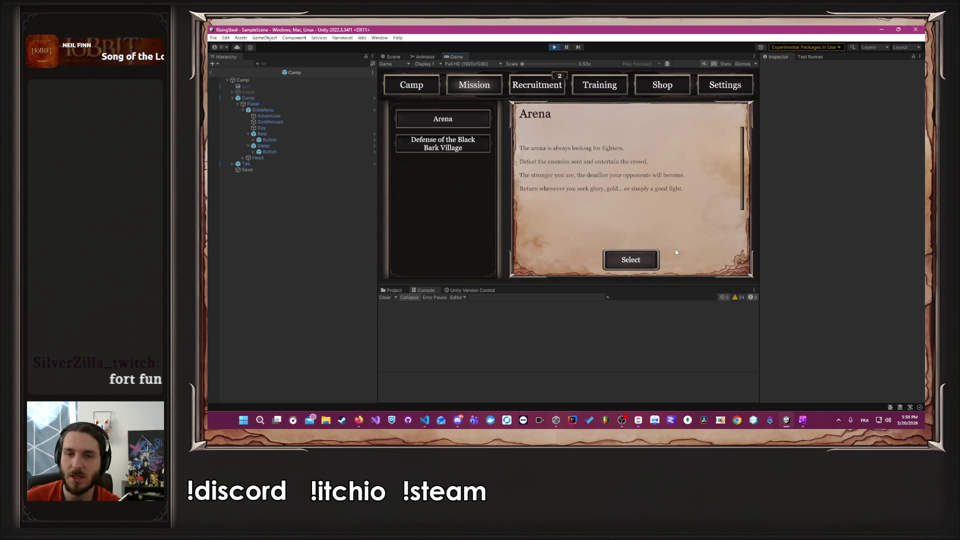
{"action": "left_click", "coordinate": [647, 259]}
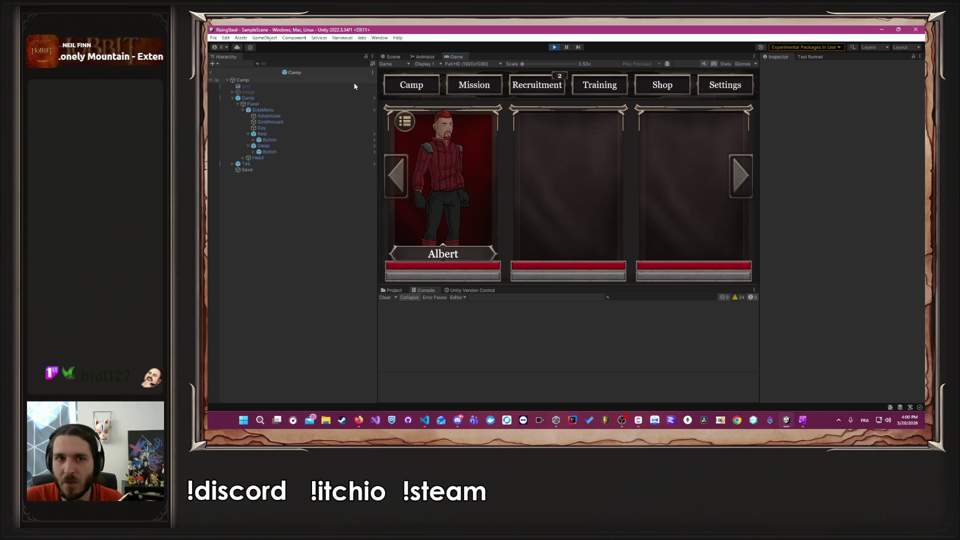
Step: Return to Camp, view the Lunel month calendar, and close it again
{"action": "left_click", "coordinate": [411, 85]}
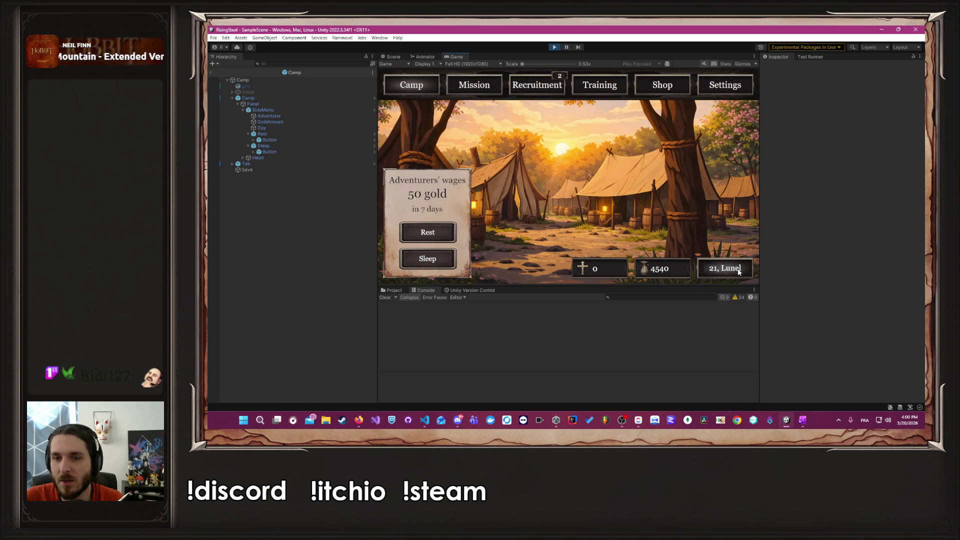
{"action": "left_click", "coordinate": [738, 270]}
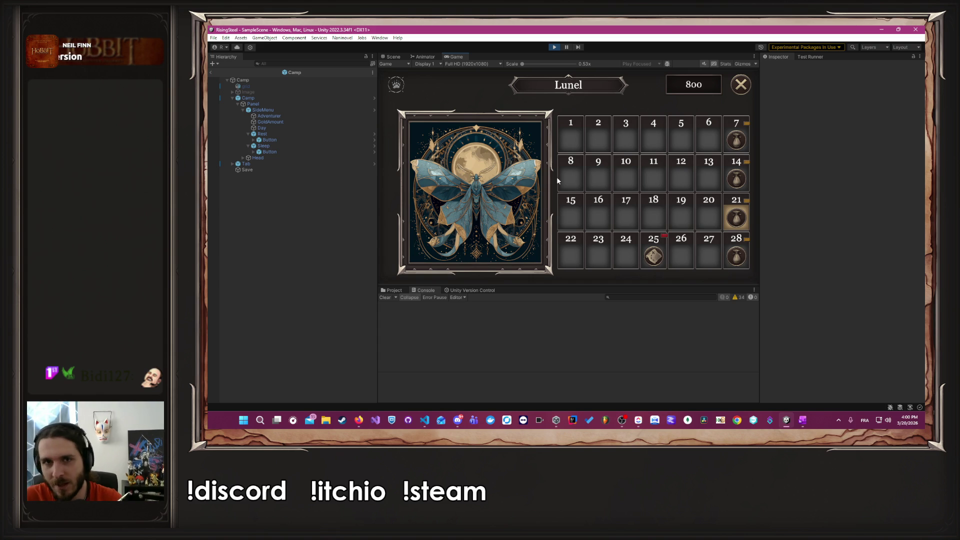
{"action": "mouse_move", "coordinate": [496, 146]}
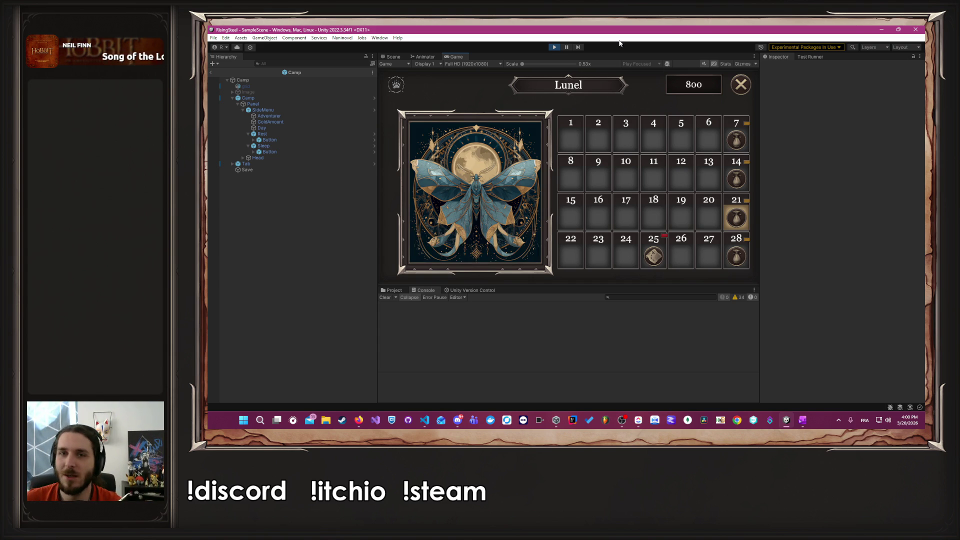
{"action": "left_click", "coordinate": [745, 89]}
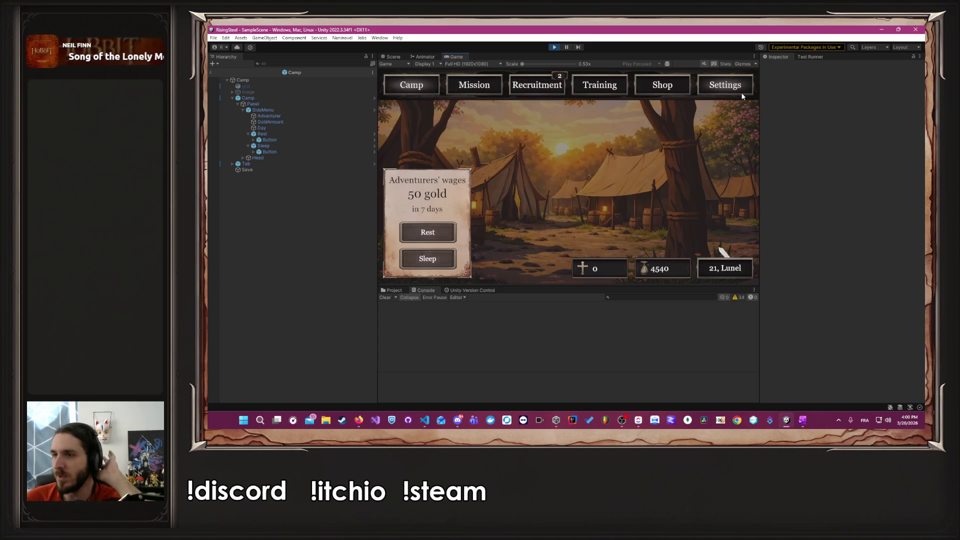
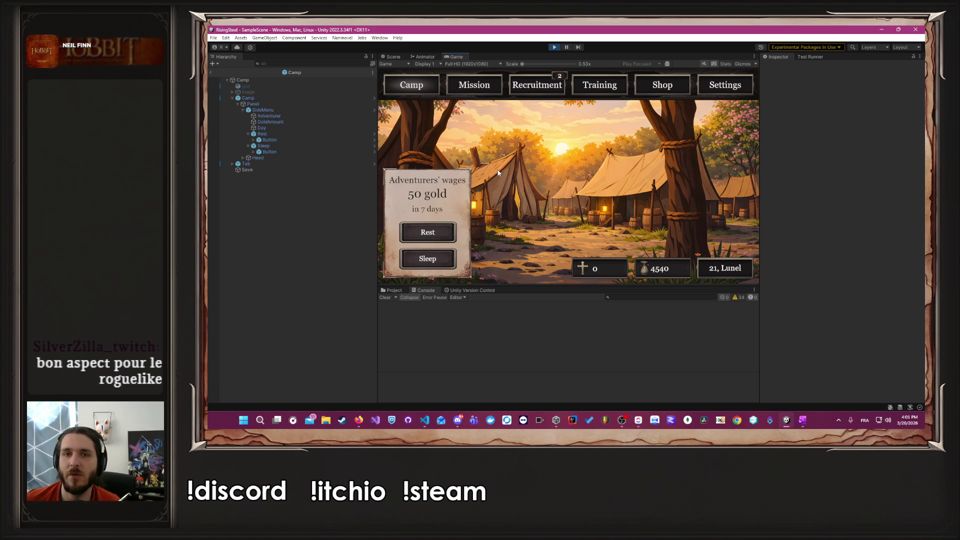
Step: Check Albert's character sheet, then start the Arena mission from the Mission screen
{"action": "left_click", "coordinate": [521, 86]}
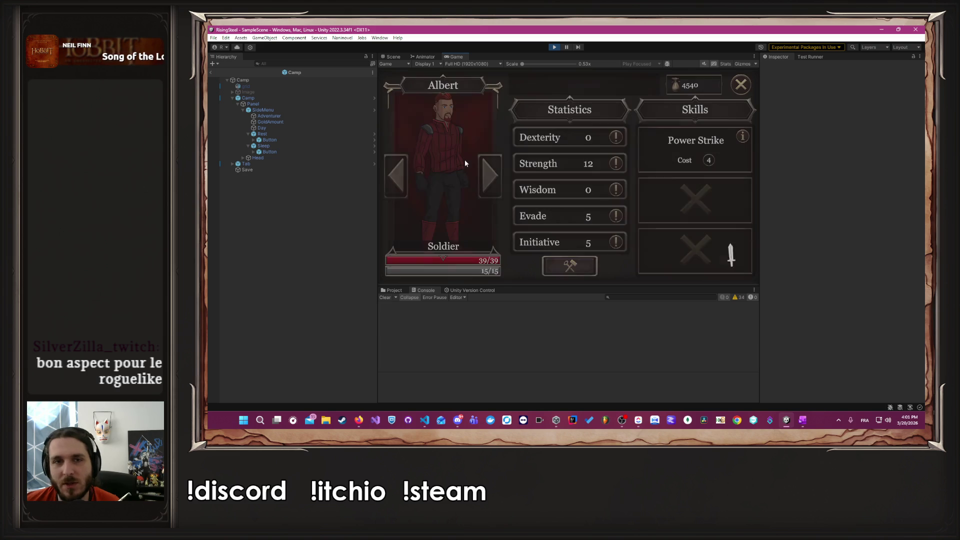
{"action": "left_click", "coordinate": [741, 85]}
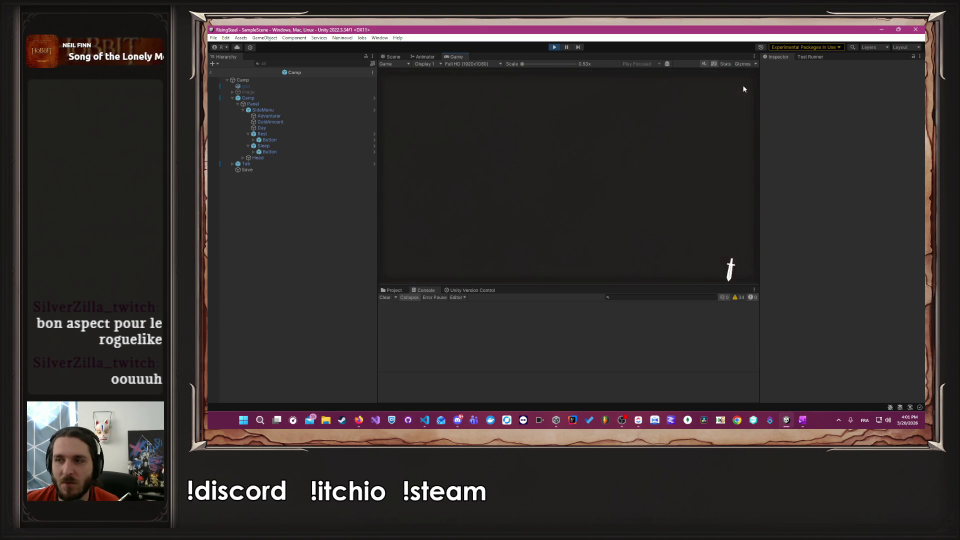
{"action": "left_click", "coordinate": [471, 83]}
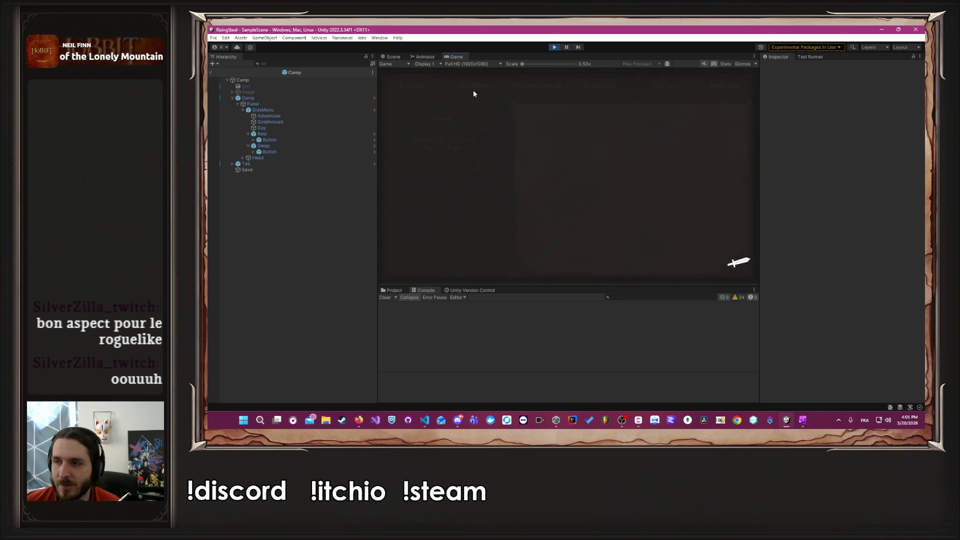
{"action": "left_click", "coordinate": [414, 119]}
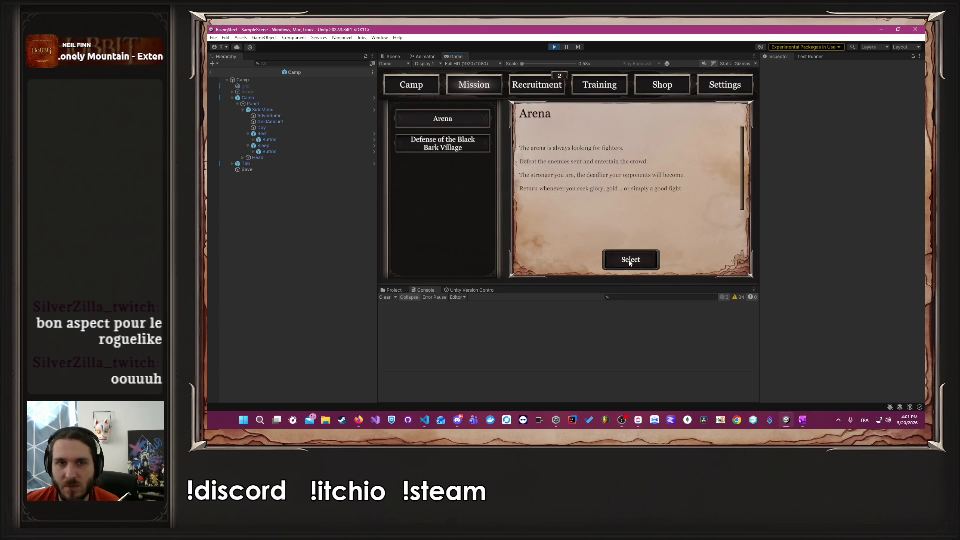
{"action": "left_click", "coordinate": [629, 257]}
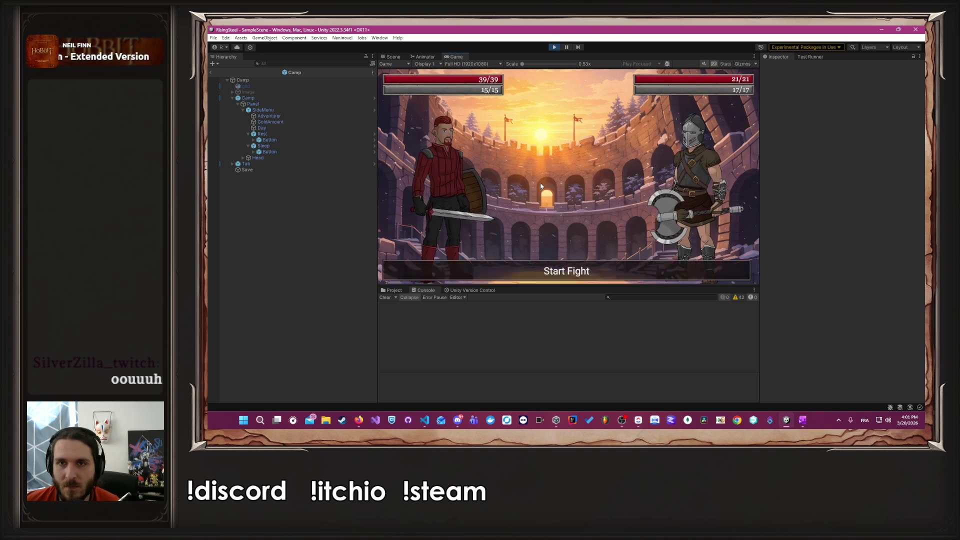
Step: Defeat Ragnar with Attack, Power Strike and a final Attack, then leave the arena
{"action": "left_click", "coordinate": [450, 197]}
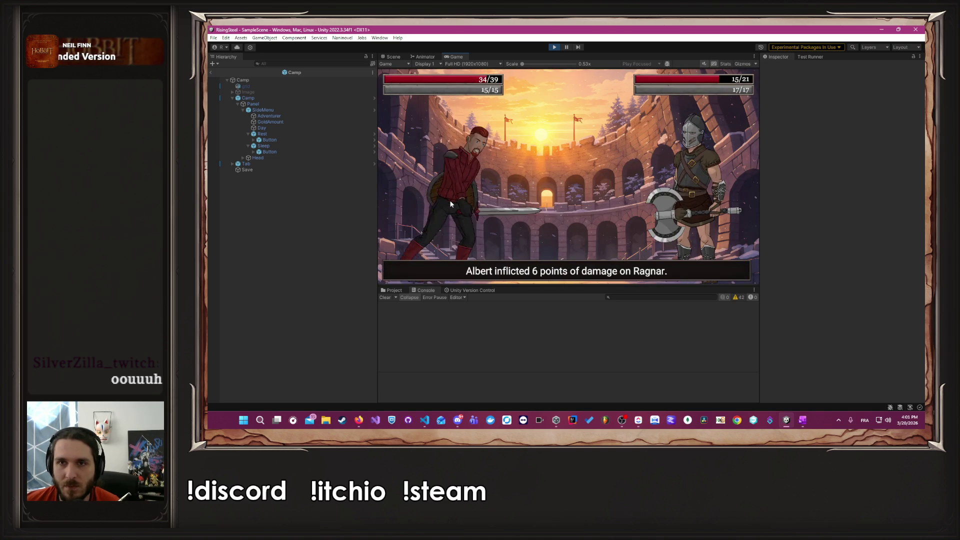
{"action": "left_click", "coordinate": [464, 231]}
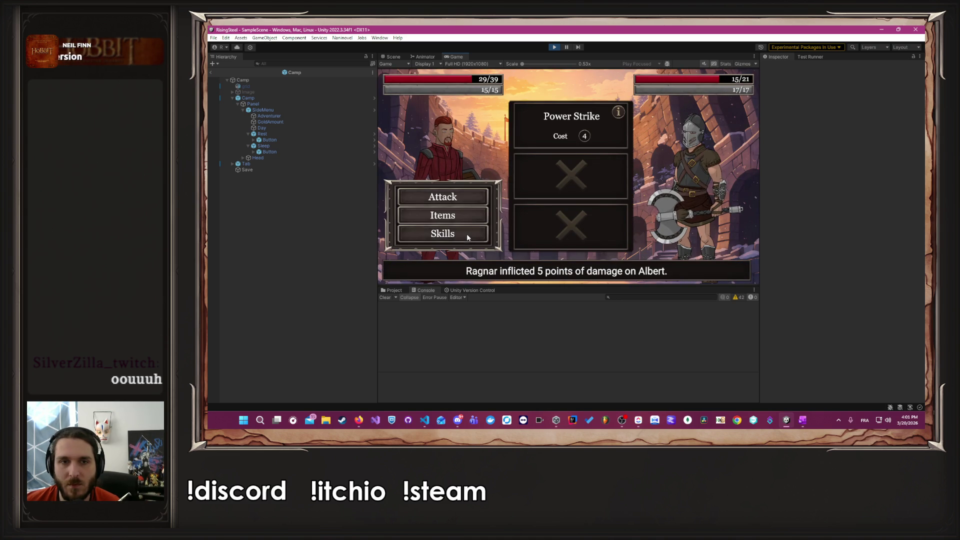
{"action": "left_click", "coordinate": [533, 131]}
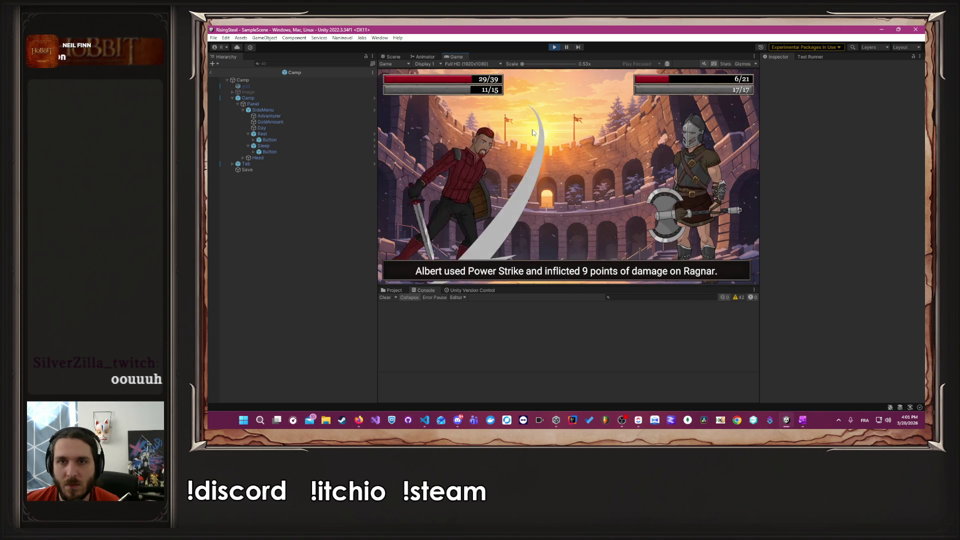
{"action": "left_click", "coordinate": [452, 190]}
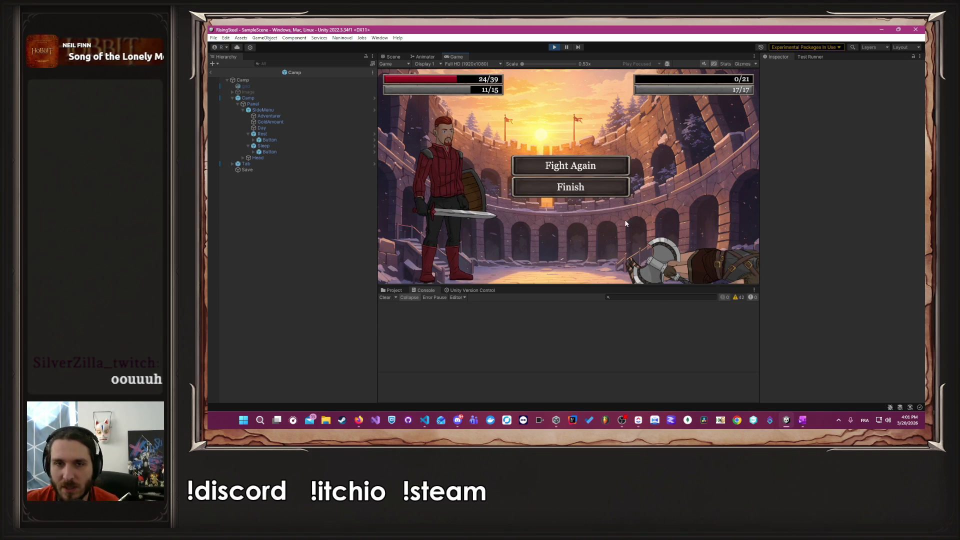
{"action": "left_click", "coordinate": [560, 195]}
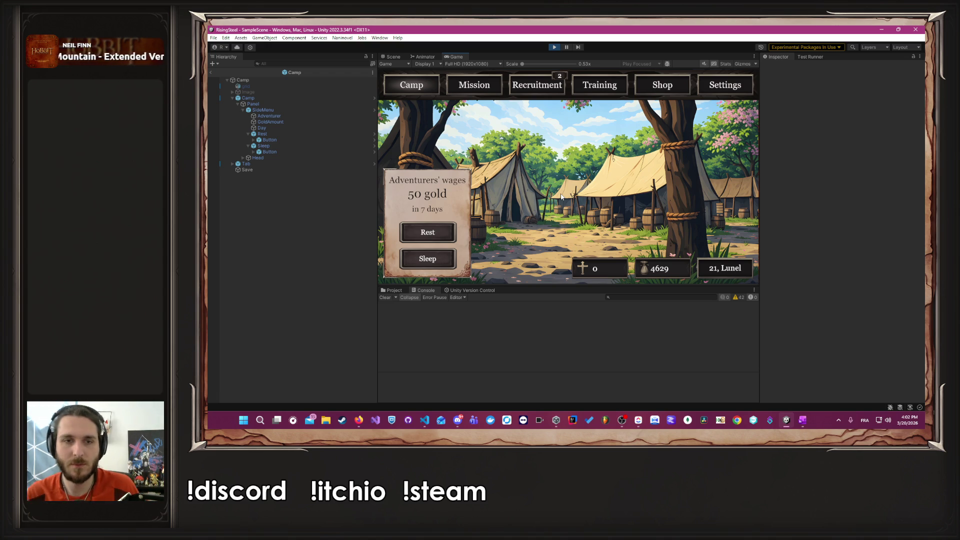
Step: Review the Arena mission description and Albert's Training sheet, then return to Camp showing 4629 gold
{"action": "left_click", "coordinate": [476, 83]}
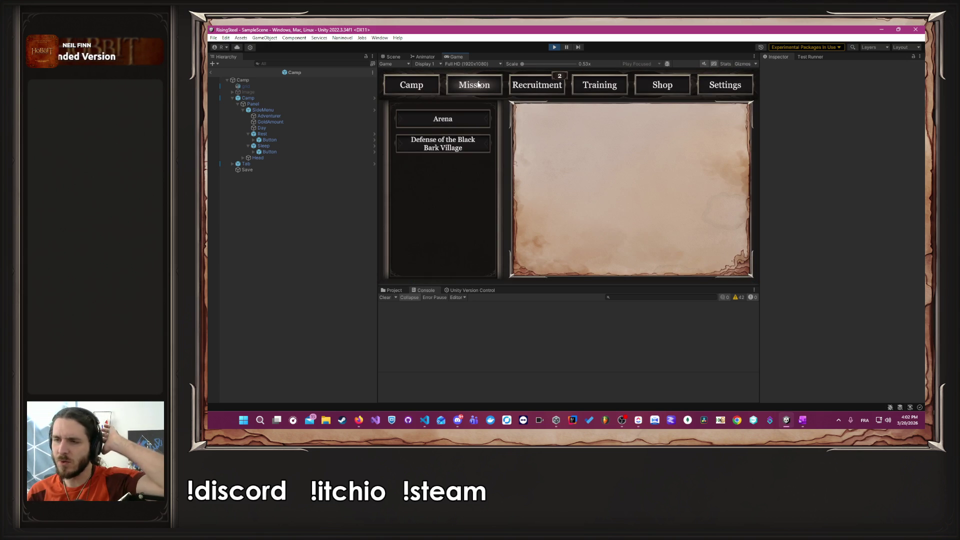
{"action": "left_click", "coordinate": [487, 126]}
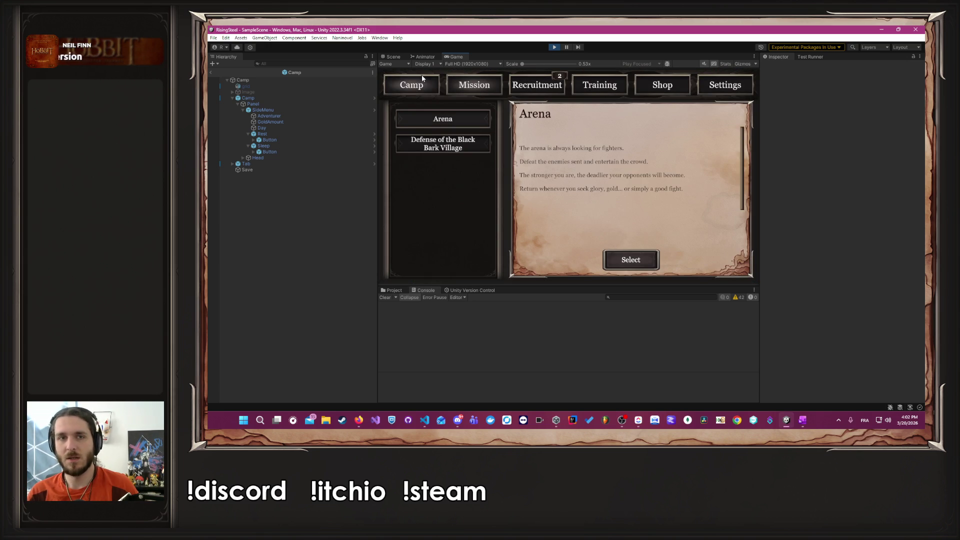
{"action": "left_click", "coordinate": [420, 80]}
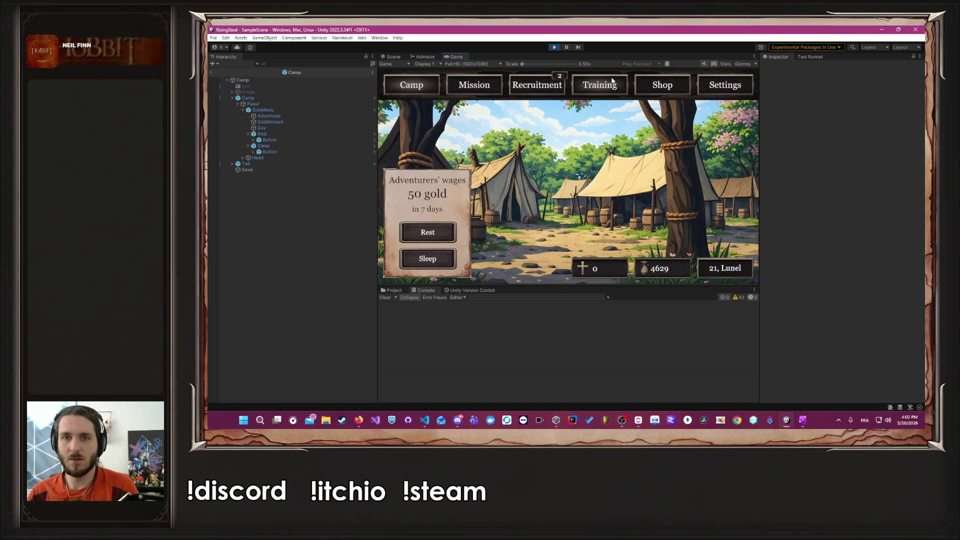
{"action": "left_click", "coordinate": [611, 80]}
{"action": "left_click", "coordinate": [472, 198]}
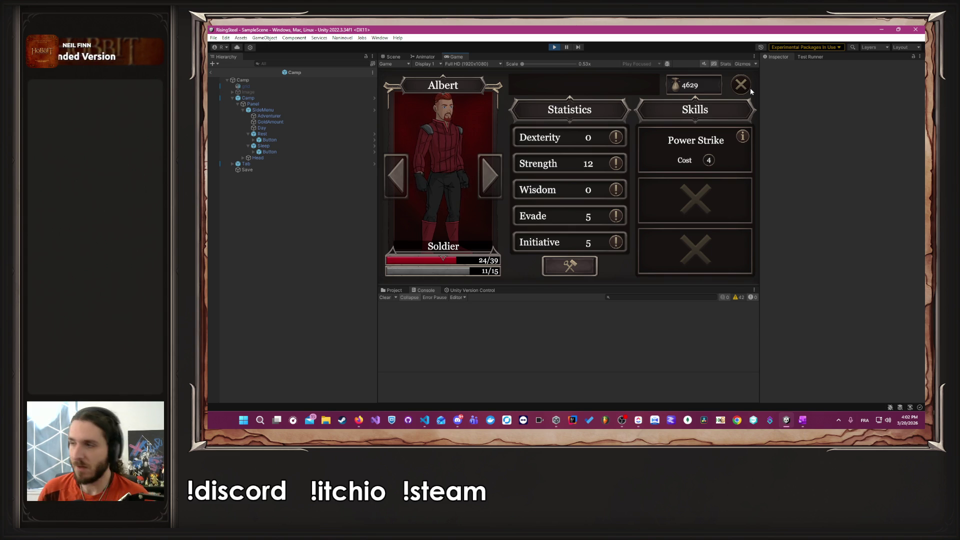
{"action": "left_click", "coordinate": [743, 88]}
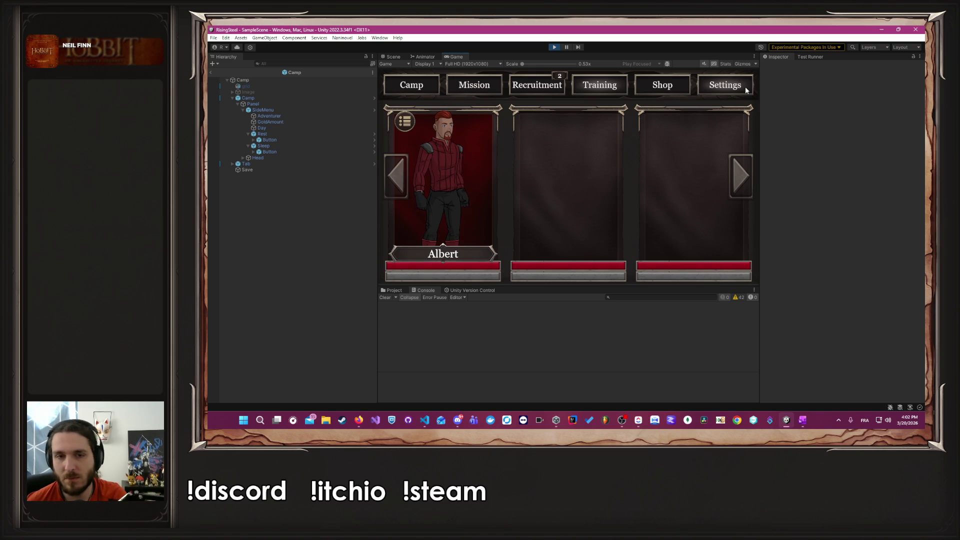
{"action": "left_click", "coordinate": [436, 88]}
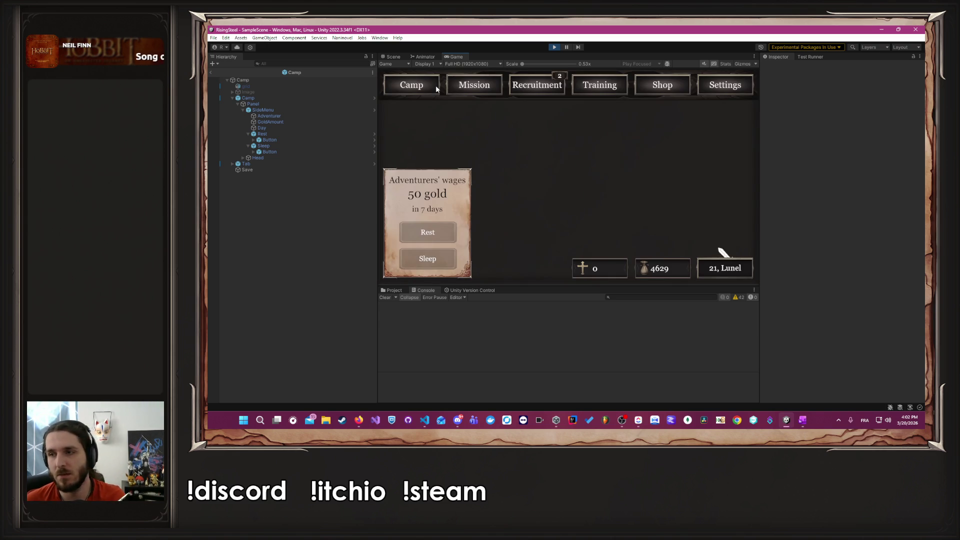
Step: Rest at camp until nightfall and check Albert's character sheet in the Training roster
{"action": "left_click", "coordinate": [437, 231]}
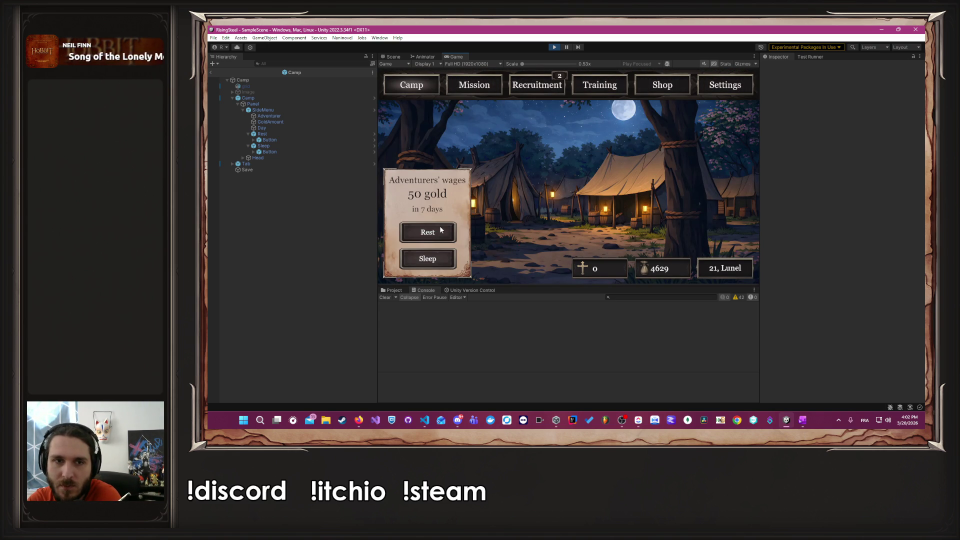
{"action": "left_click", "coordinate": [596, 89]}
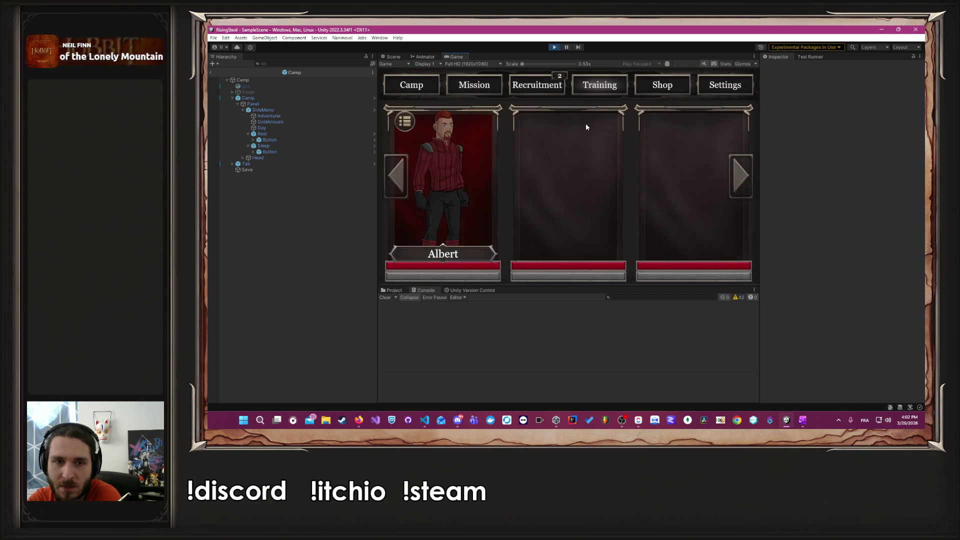
{"action": "left_click", "coordinate": [433, 178]}
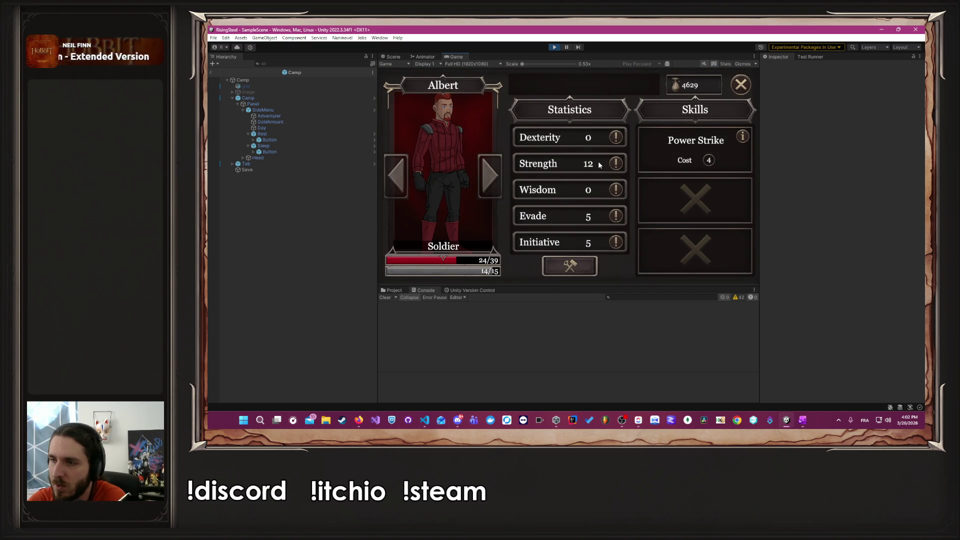
{"action": "left_click", "coordinate": [740, 85]}
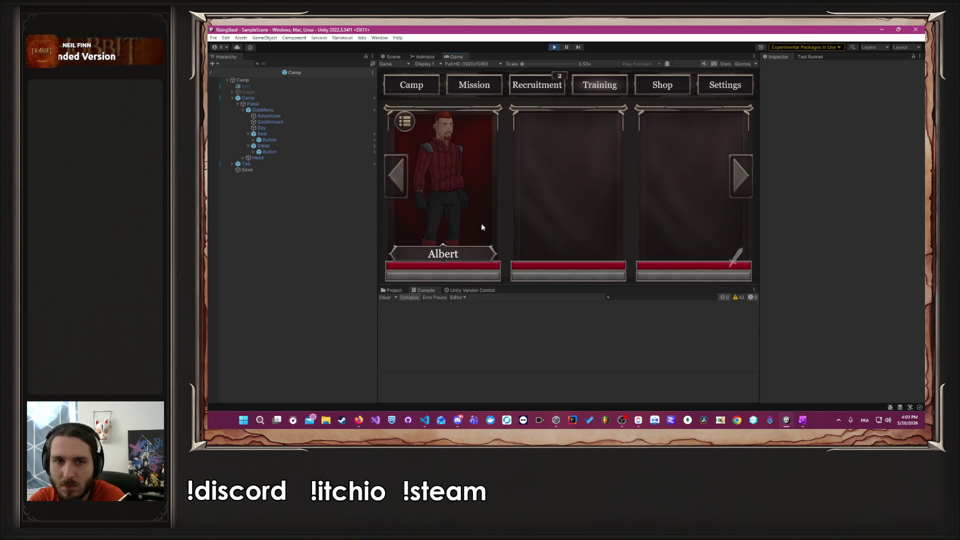
{"action": "left_click", "coordinate": [418, 87]}
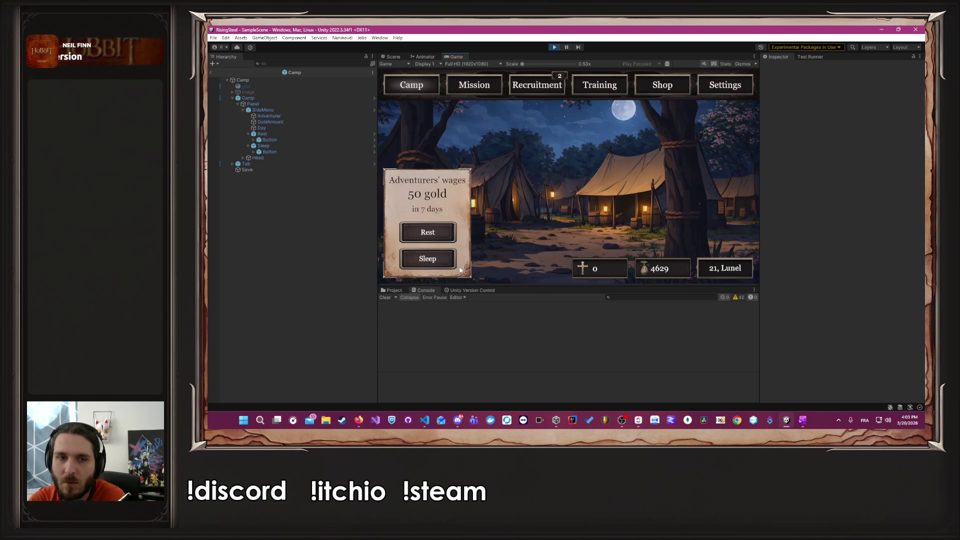
Step: Sleep to the next day and check Albert's sheet again before returning to Camp
{"action": "left_click", "coordinate": [441, 266]}
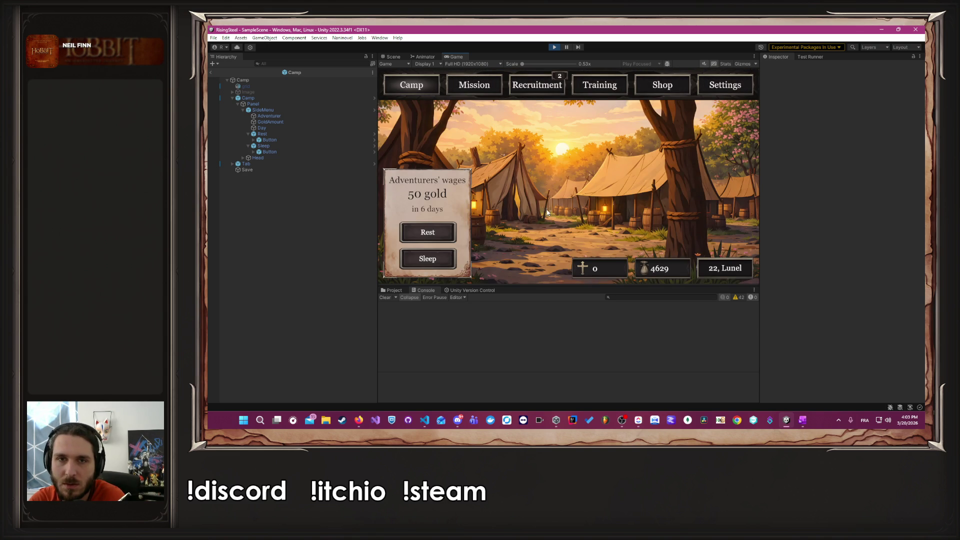
{"action": "left_click", "coordinate": [618, 83]}
{"action": "left_click", "coordinate": [421, 188]}
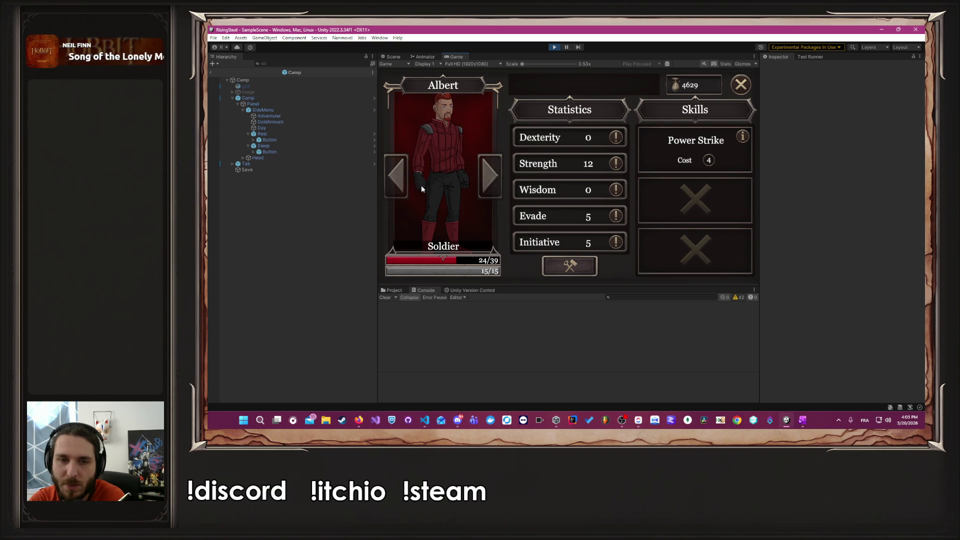
{"action": "left_click", "coordinate": [734, 86]}
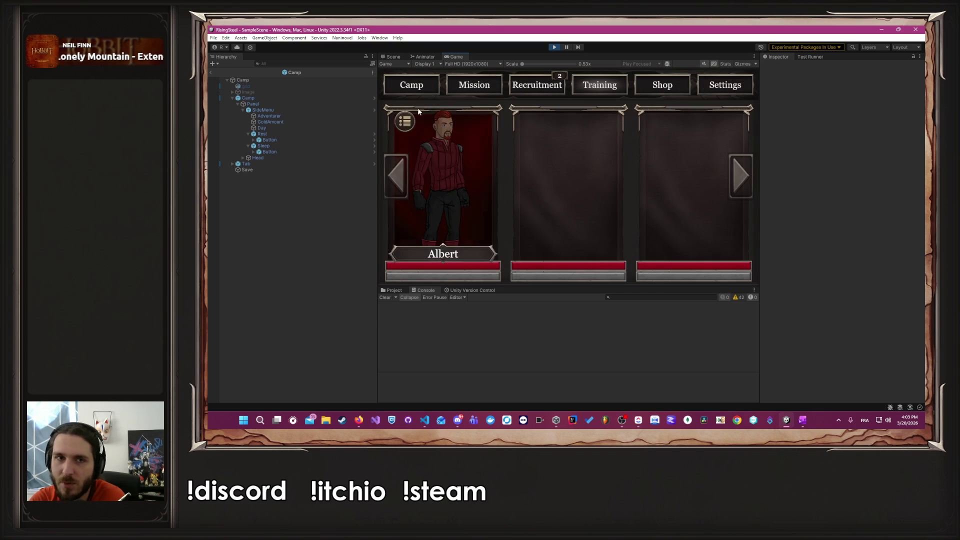
{"action": "left_click", "coordinate": [422, 88]}
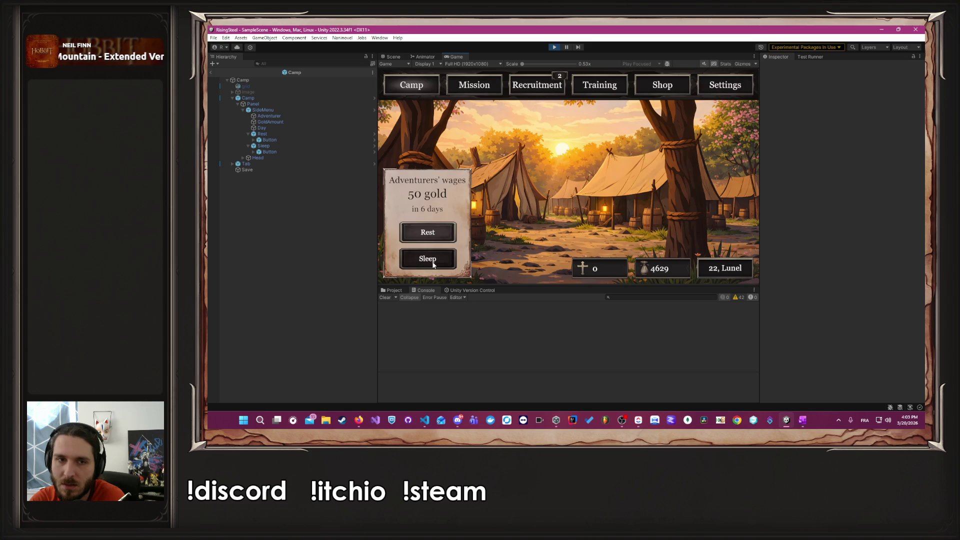
Step: Sleep another day to day 23 and reopen Albert's sheet showing 39/39 health
{"action": "left_click", "coordinate": [433, 263]}
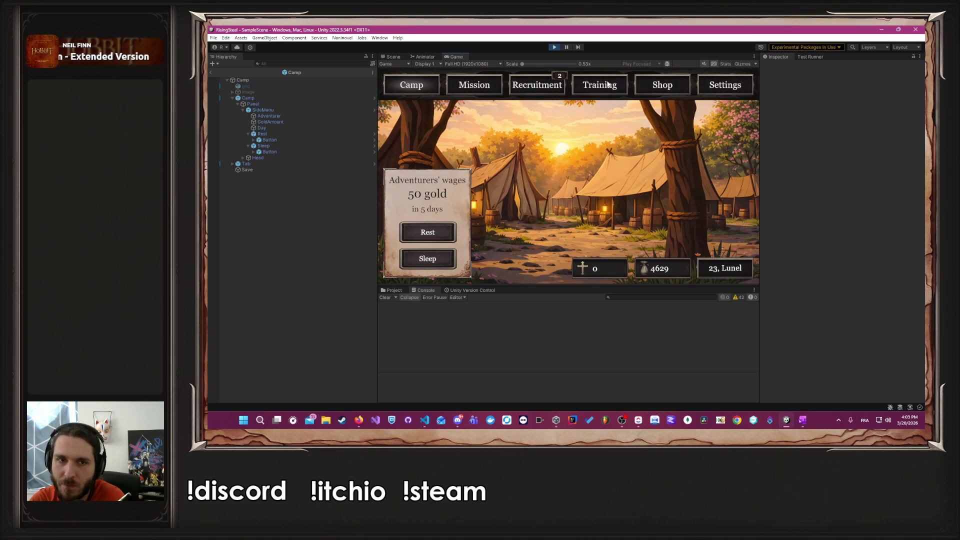
{"action": "left_click", "coordinate": [608, 84]}
{"action": "left_click", "coordinate": [420, 166]}
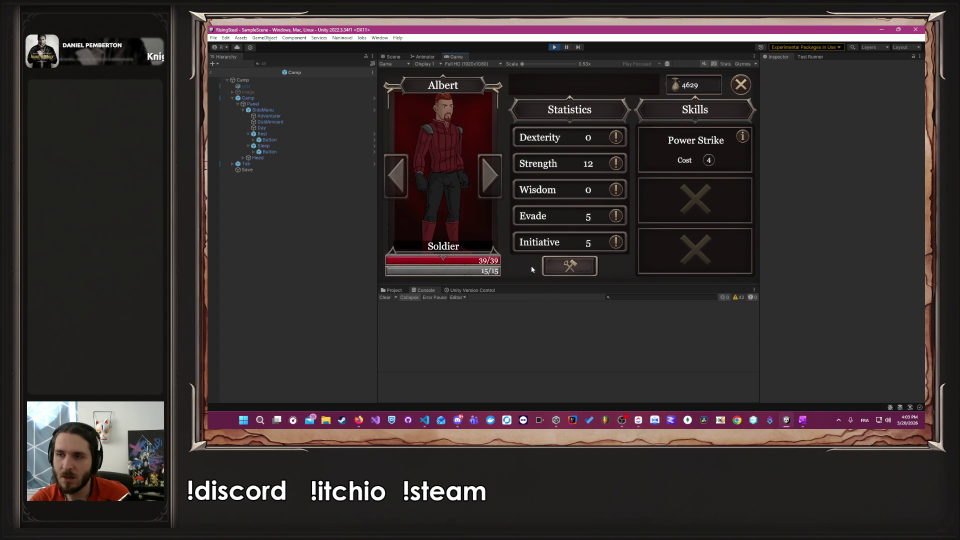
{"action": "key", "text": "alt+Tab"}
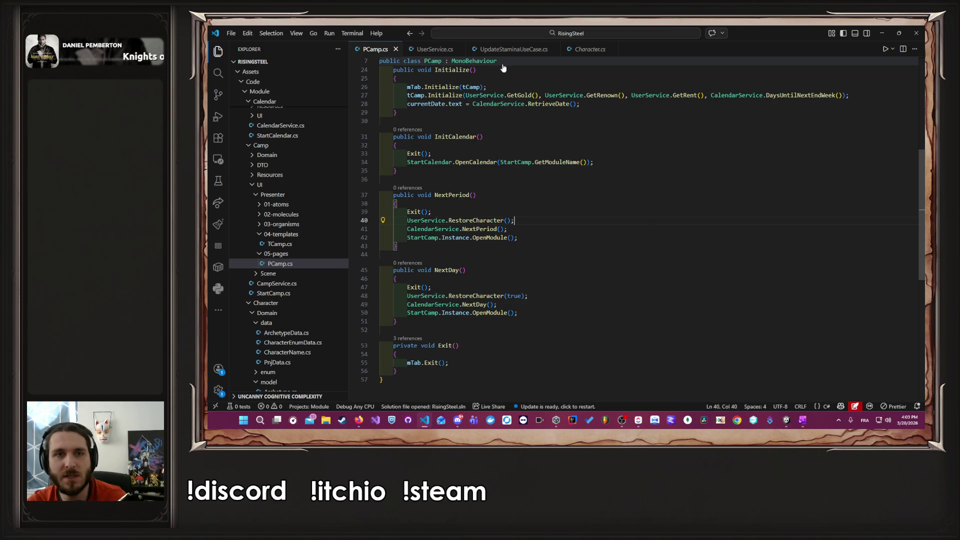
Step: Review RestoreStamina in Character.cs and the isFullStamina check in UpdateStaminaUseCase.cs
{"action": "left_click", "coordinate": [589, 49]}
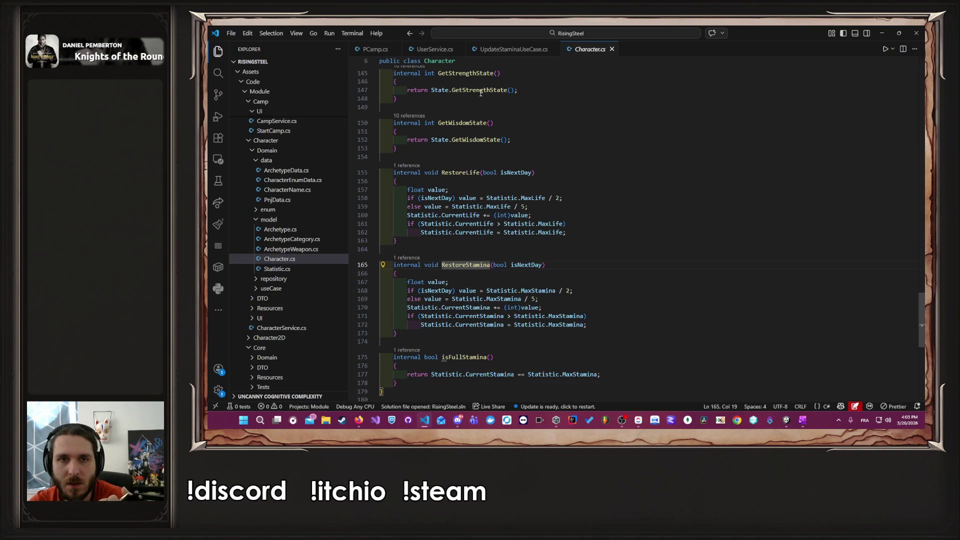
{"action": "key", "text": "alt+Left"}
{"action": "double_click", "coordinate": [494, 245]}
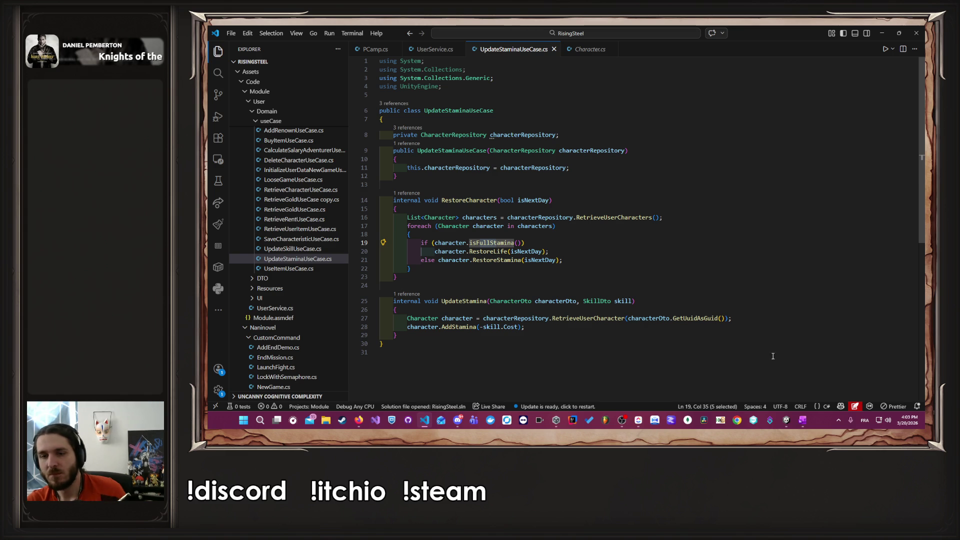
Step: Move the 'Se reposer / Dormir' card to DONE on the ClickUp board and return to Unity
{"action": "left_click", "coordinate": [786, 426]}
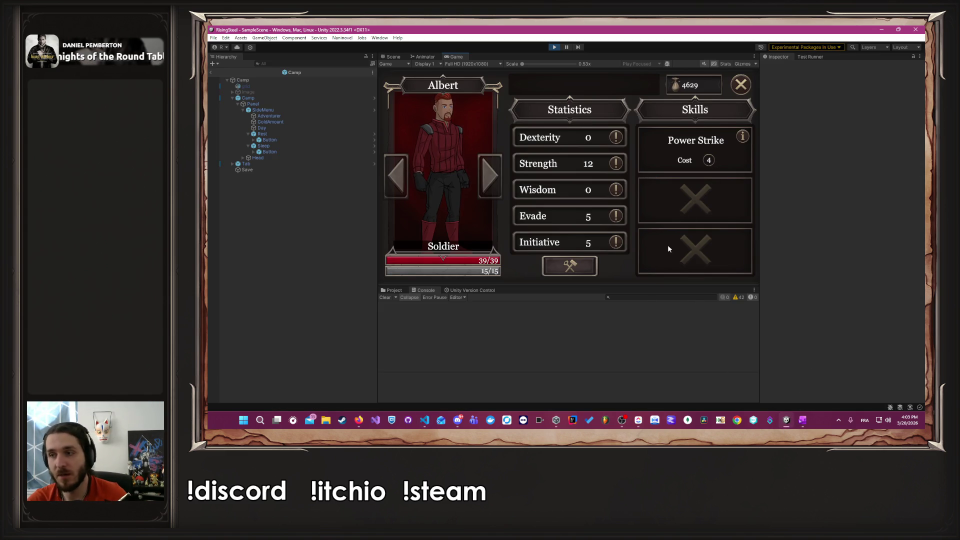
{"action": "left_click", "coordinate": [638, 419]}
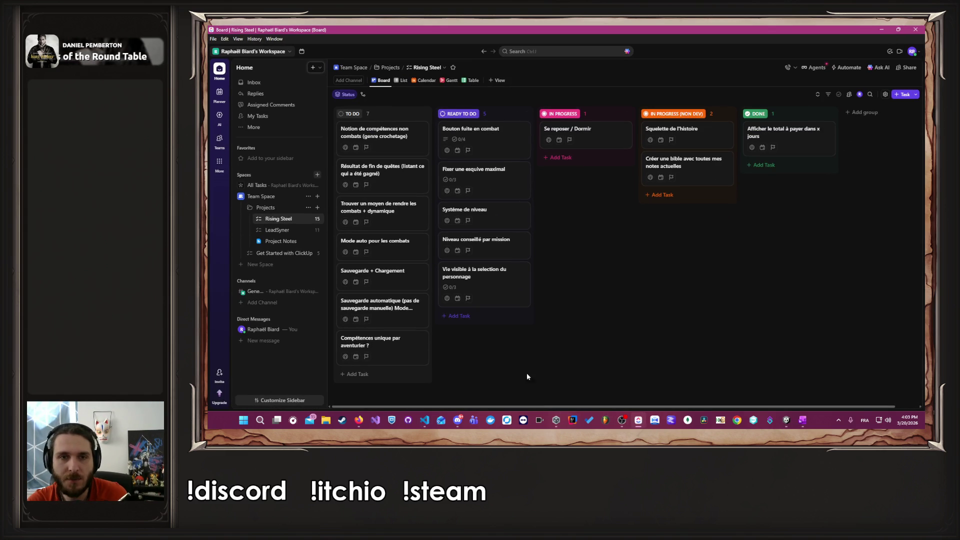
{"action": "left_click_drag", "start_coordinate": [579, 131], "coordinate": [789, 163]}
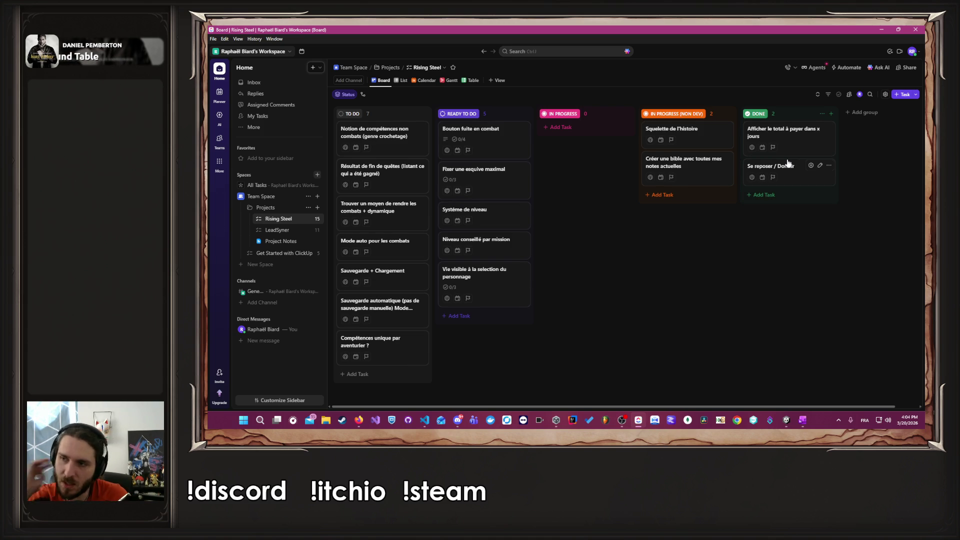
{"action": "left_click", "coordinate": [880, 30]}
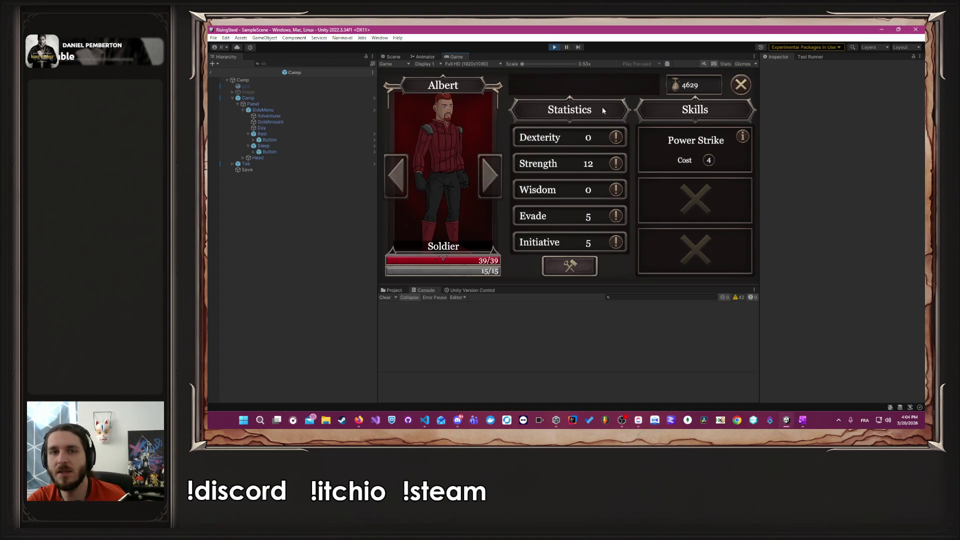
Step: Close Albert's sheet, enlarge the Game view, and start a new READY TO DO task in ClickUp
{"action": "left_click", "coordinate": [740, 84]}
{"action": "left_click_drag", "start_coordinate": [628, 287], "coordinate": [627, 345]}
{"action": "left_click", "coordinate": [414, 116]}
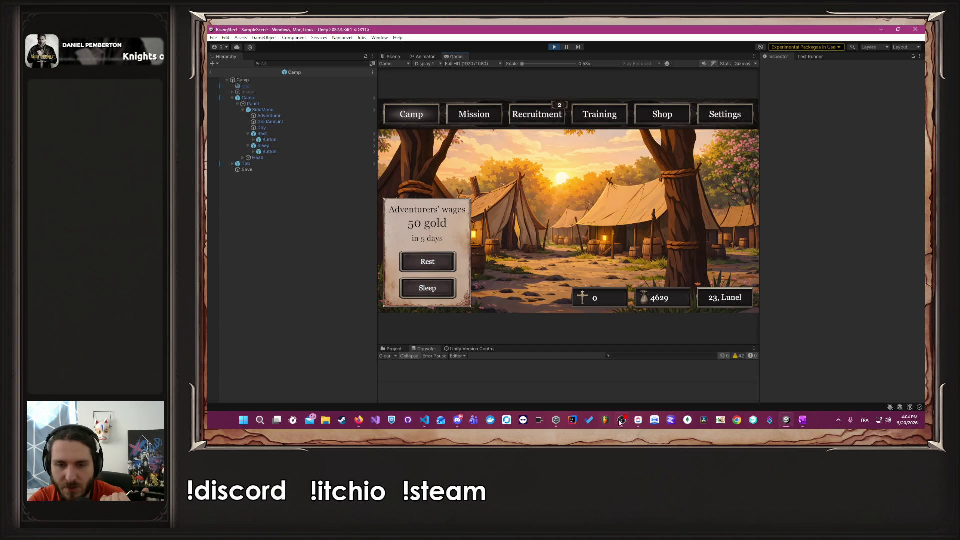
{"action": "left_click", "coordinate": [638, 420]}
{"action": "left_click", "coordinate": [473, 321]}
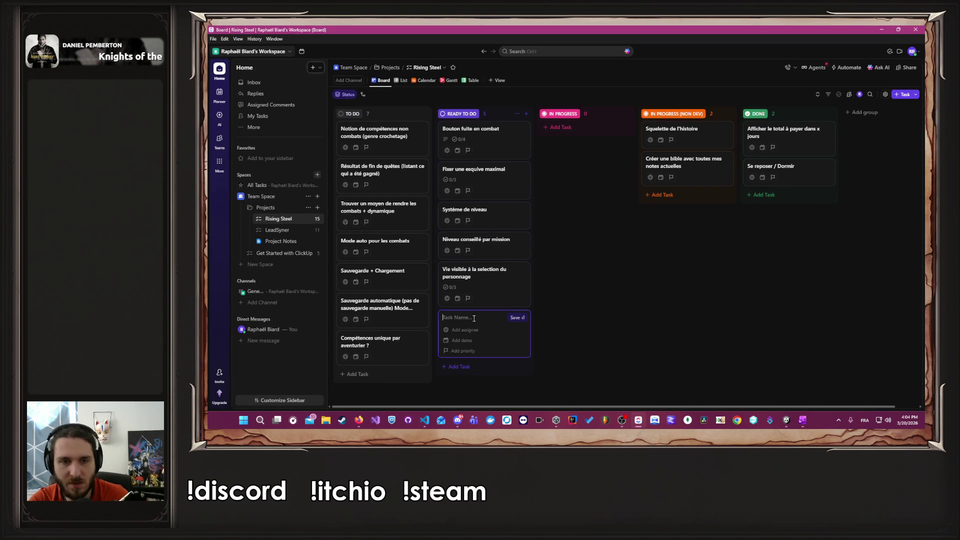
Step: Name the new READY TO DO task 'Payer les rents' and return to the Unity game
{"action": "type", "text": "Payer le"}
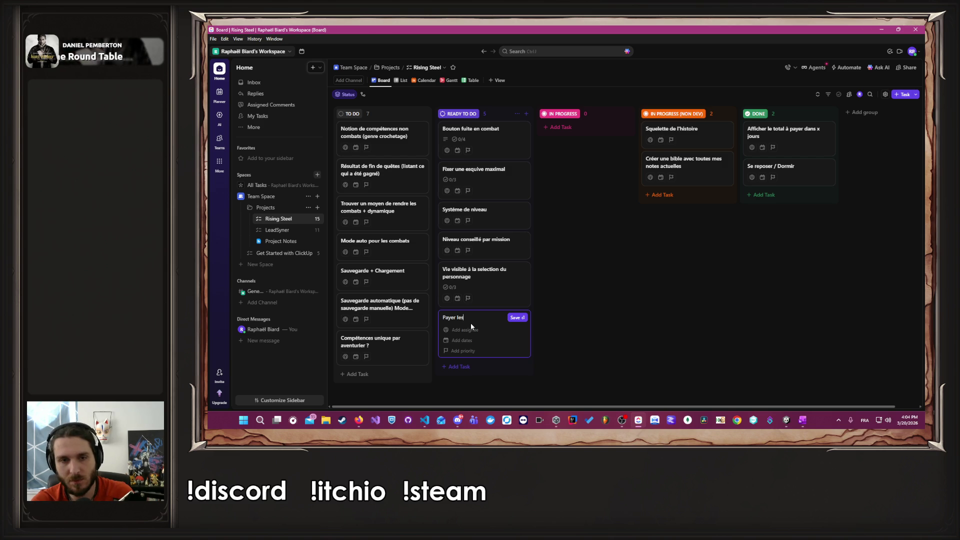
{"action": "type", "text": "s"}
{"action": "key", "text": "Return"}
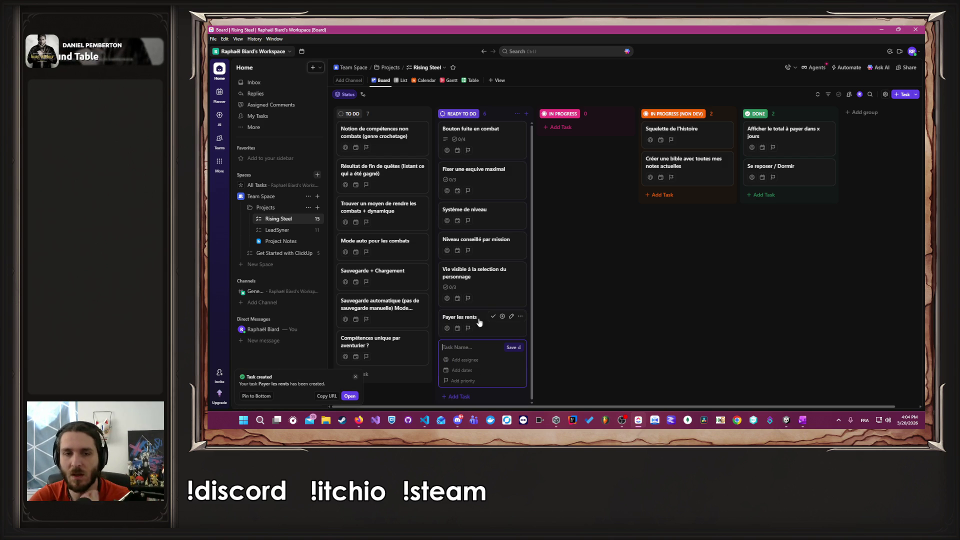
{"action": "left_click", "coordinate": [881, 29]}
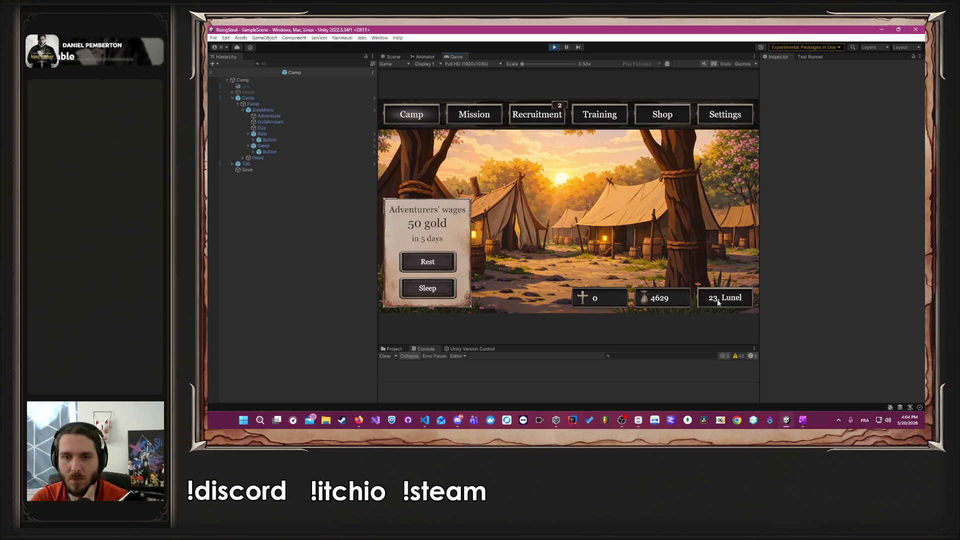
{"action": "left_click", "coordinate": [718, 300]}
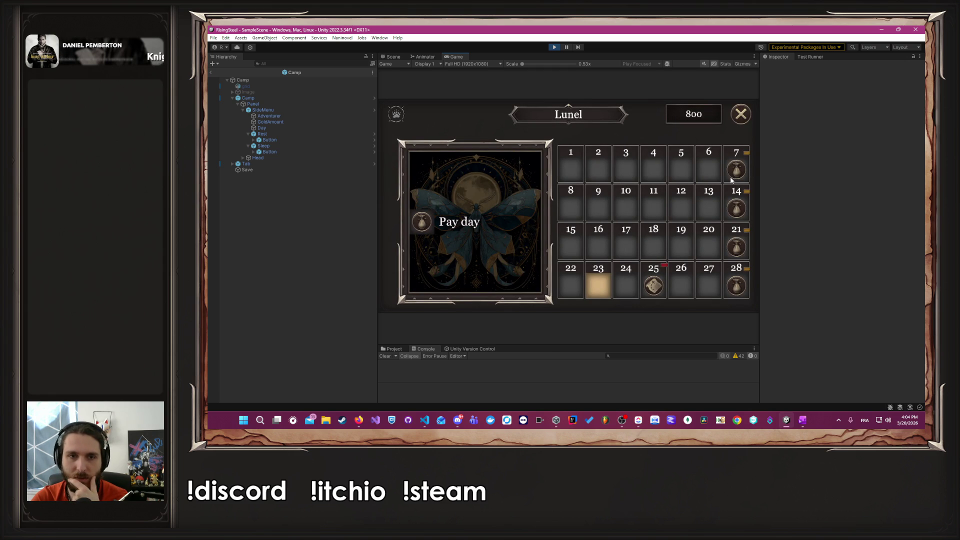
{"action": "left_click", "coordinate": [439, 235]}
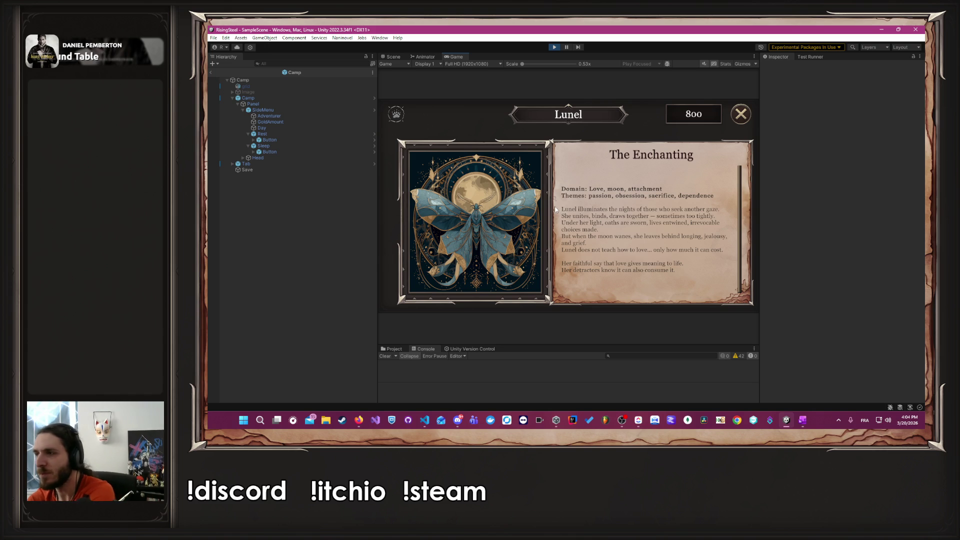
{"action": "left_click", "coordinate": [359, 421]}
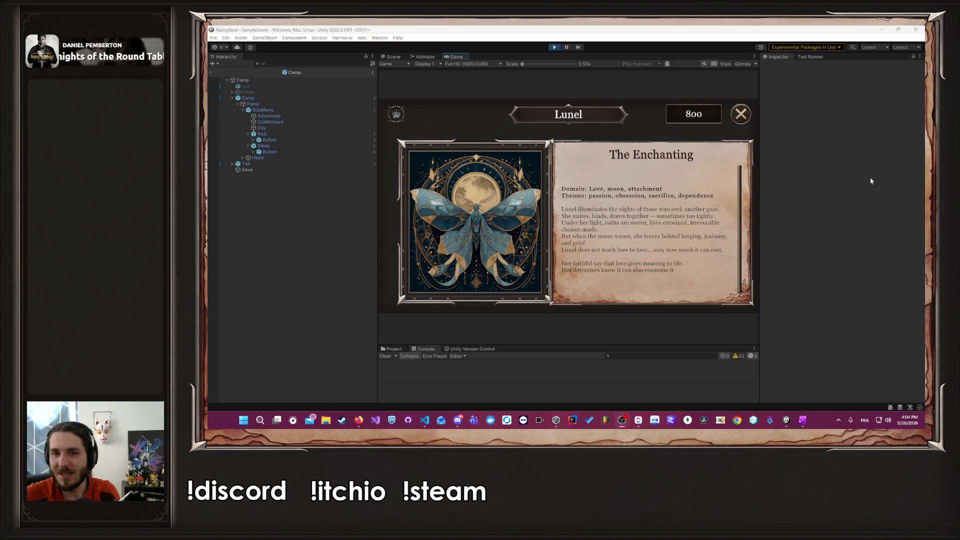
{"action": "left_click", "coordinate": [598, 201]}
{"action": "left_click", "coordinate": [597, 201]}
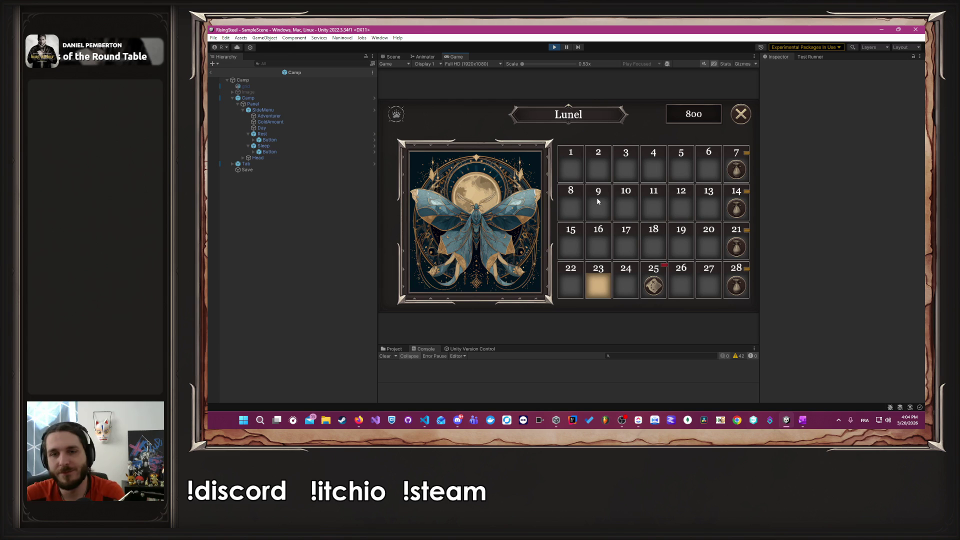
{"action": "left_click", "coordinate": [528, 217]}
{"action": "left_click", "coordinate": [529, 216]}
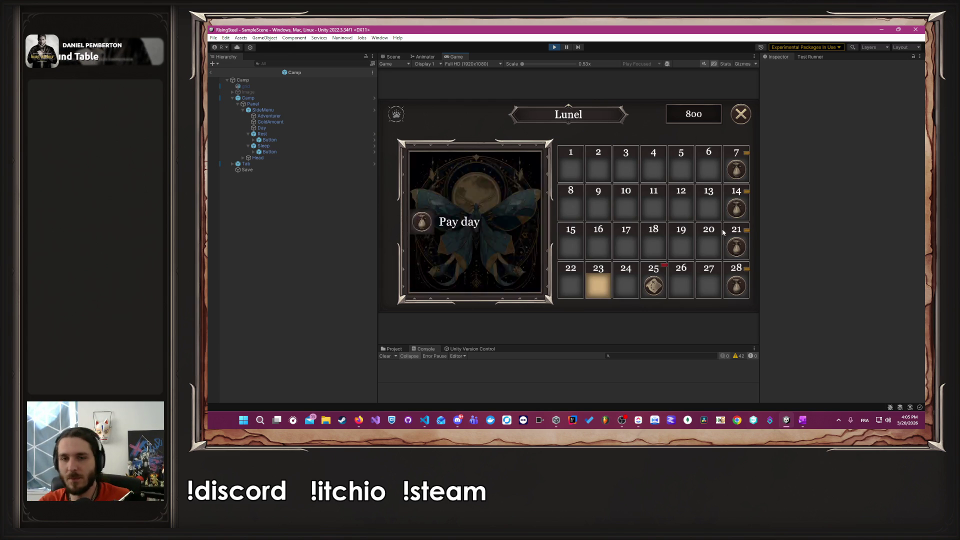
{"action": "left_click", "coordinate": [750, 107]}
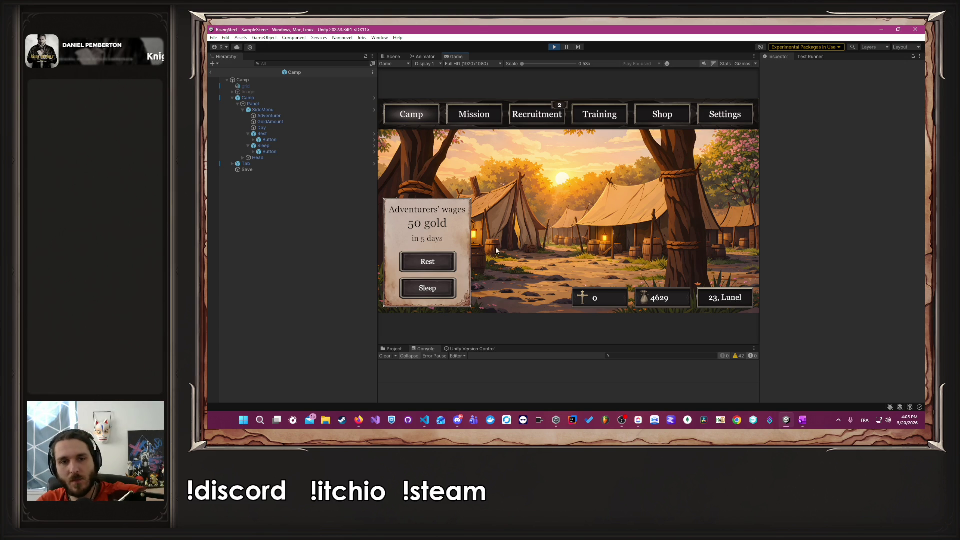
{"action": "left_click", "coordinate": [417, 295]}
Step: Sleep four times to reach pay day, 28 Lunel, and open the Lunel calendar
{"action": "left_click", "coordinate": [430, 290]}
{"action": "left_click", "coordinate": [431, 289]}
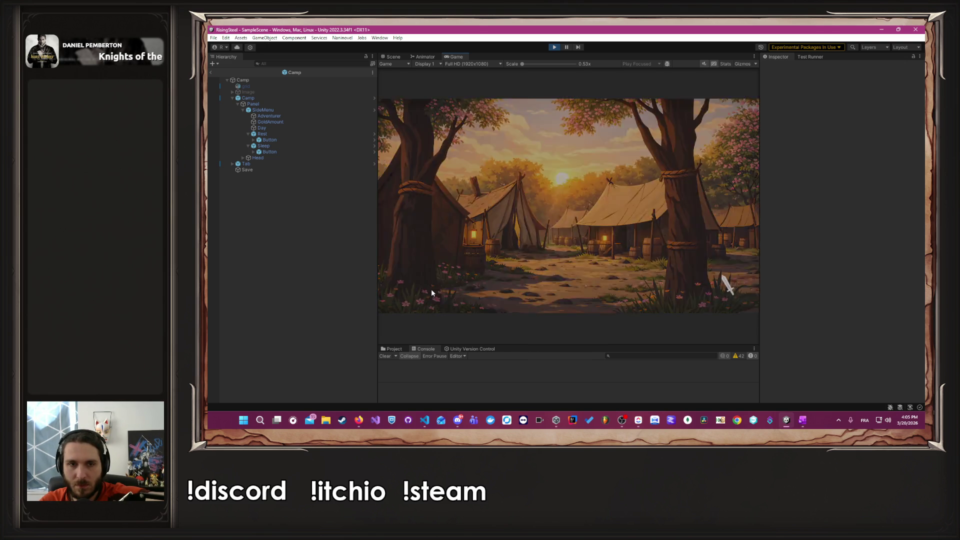
{"action": "left_click", "coordinate": [431, 289]}
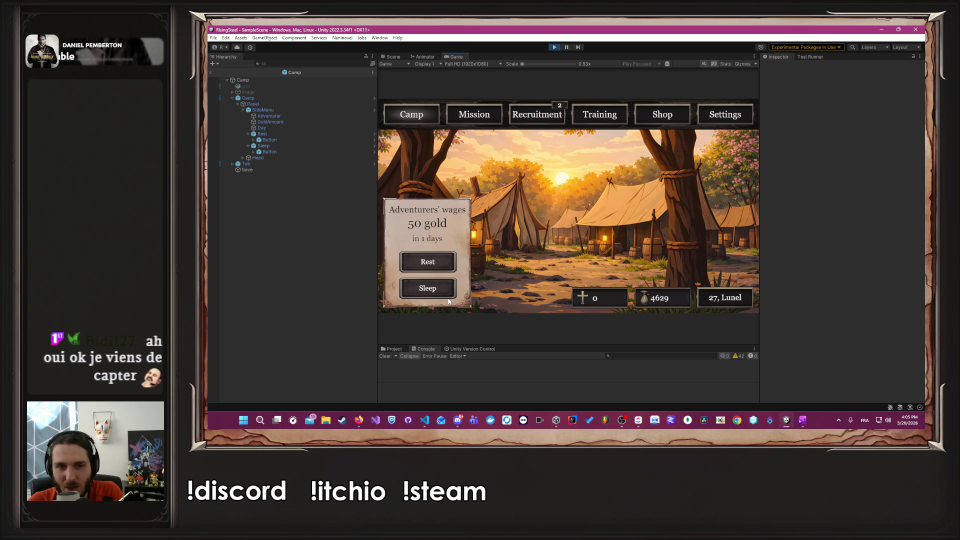
{"action": "left_click", "coordinate": [448, 297]}
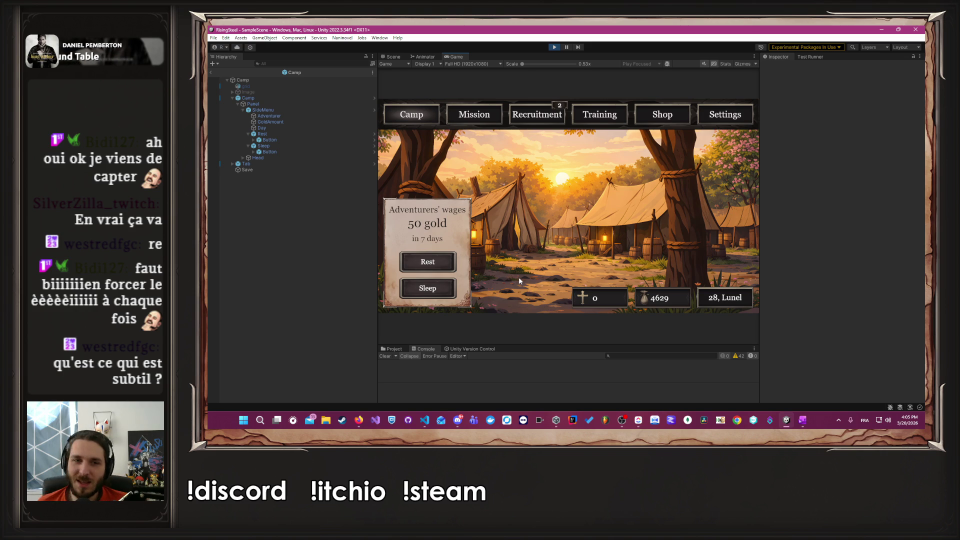
{"action": "left_click", "coordinate": [739, 301]}
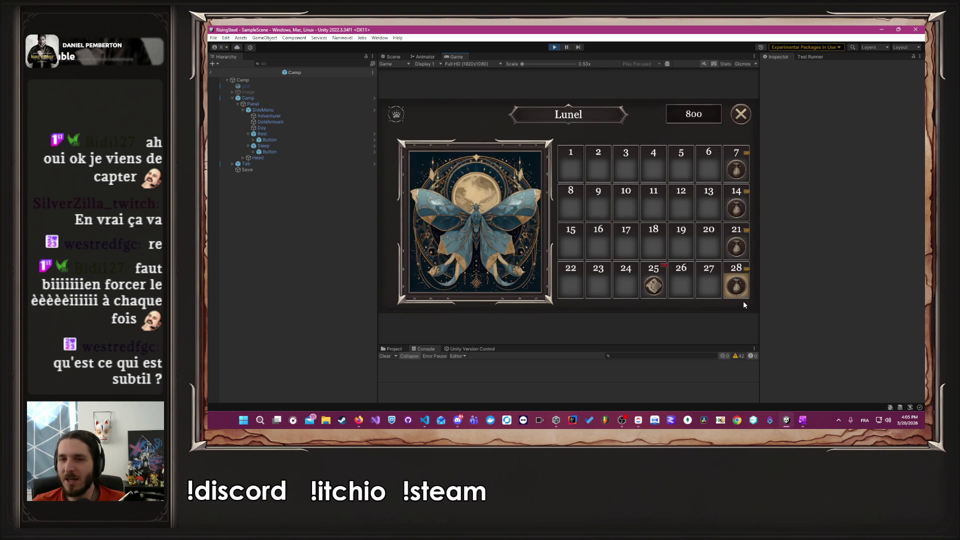
Step: Inspect day 28 and the season icon on the Lunel calendar, then close it
{"action": "mouse_move", "coordinate": [740, 296]}
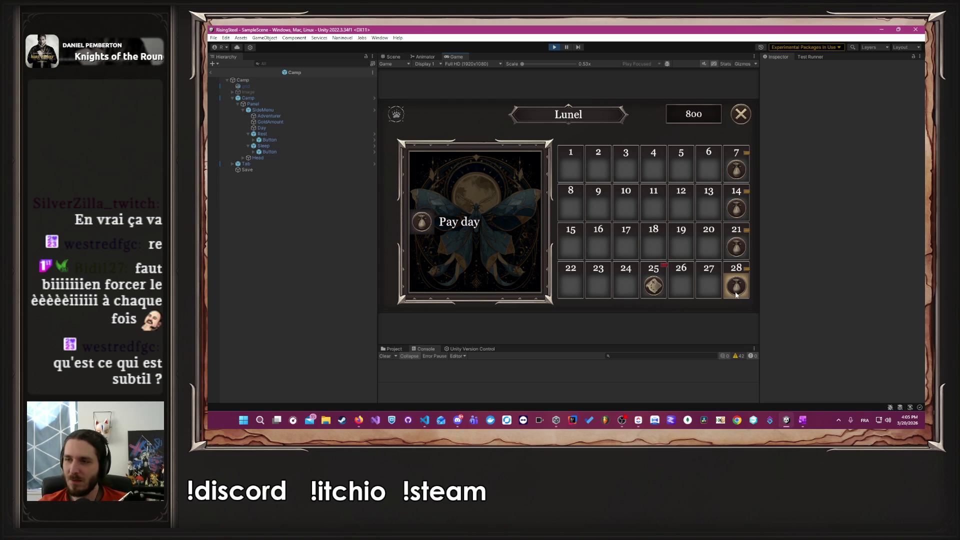
{"action": "mouse_move", "coordinate": [387, 114]}
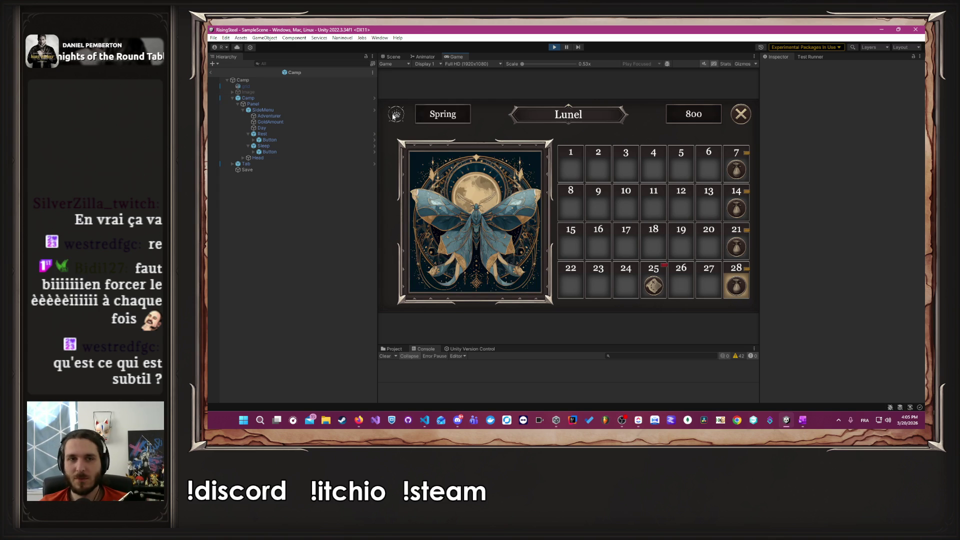
{"action": "left_click", "coordinate": [733, 118]}
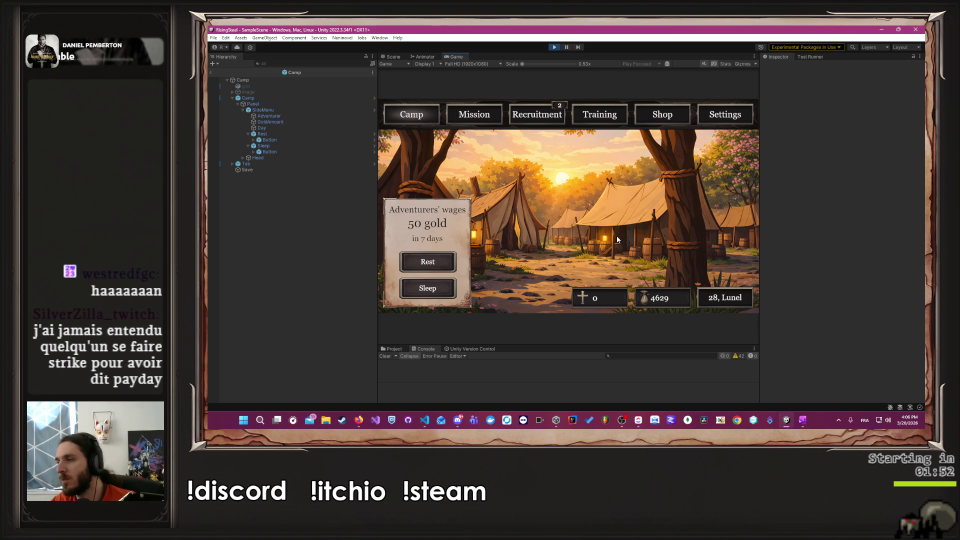
{"action": "key", "text": "alt+Tab"}
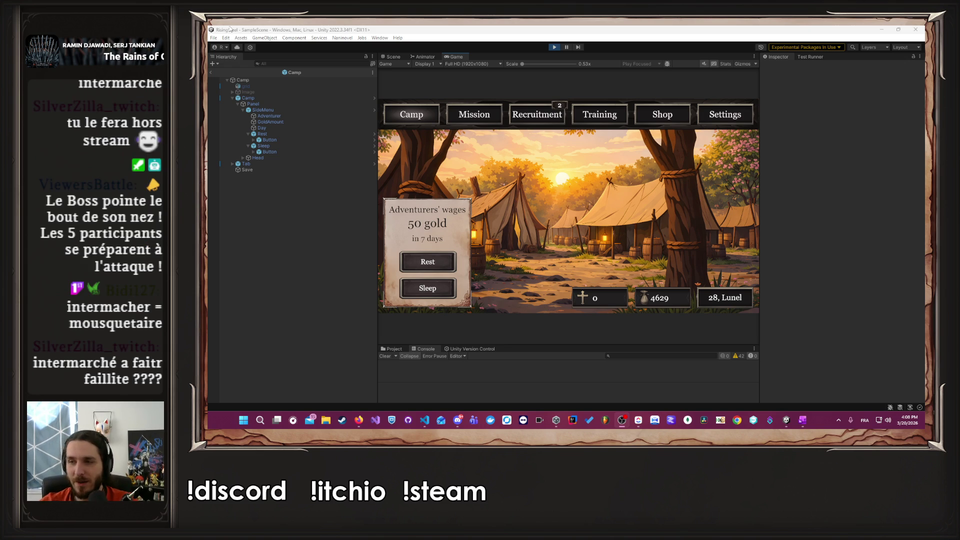
{"action": "left_click", "coordinate": [359, 420]}
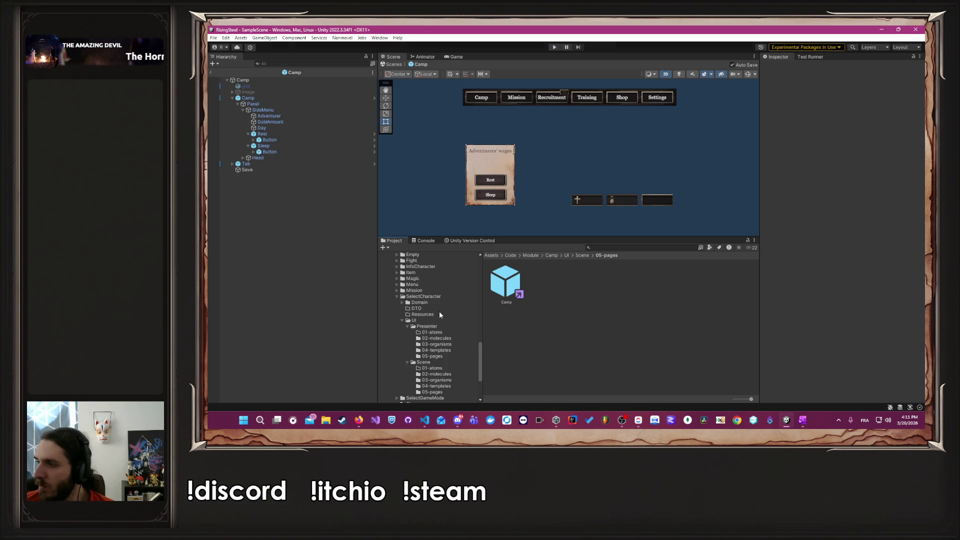
Step: Browse the SelectCharacter, Camp UI and Core folders in the Project panel
{"action": "left_click", "coordinate": [444, 349]}
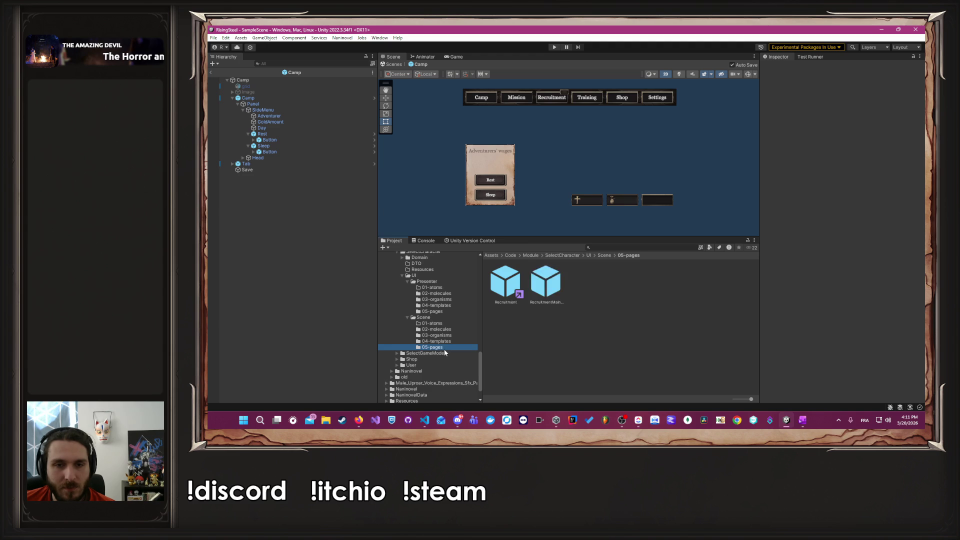
{"action": "scroll", "coordinate": [443, 349], "scroll_direction": "up", "scroll_amount": 3}
{"action": "scroll", "coordinate": [452, 359], "scroll_direction": "up", "scroll_amount": 10}
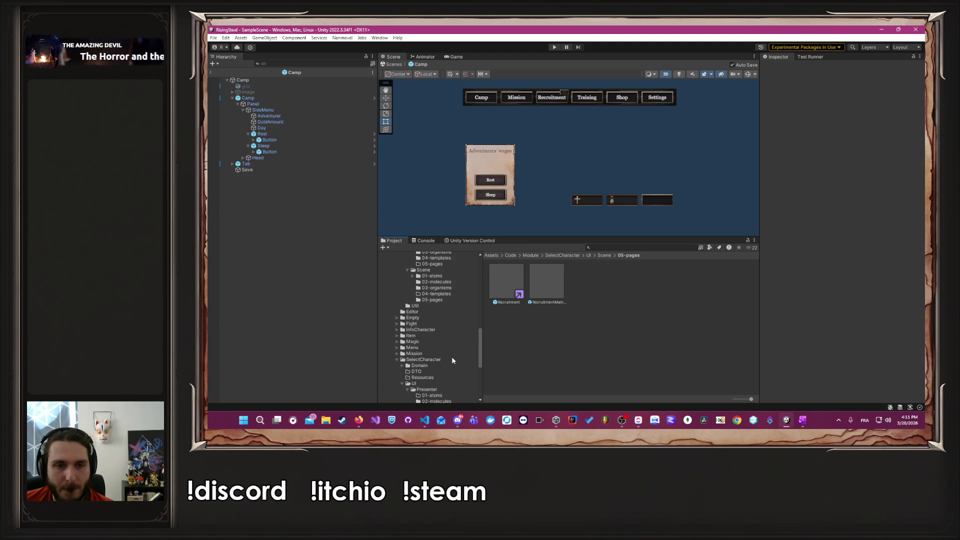
{"action": "scroll", "coordinate": [452, 360], "scroll_direction": "down", "scroll_amount": 3}
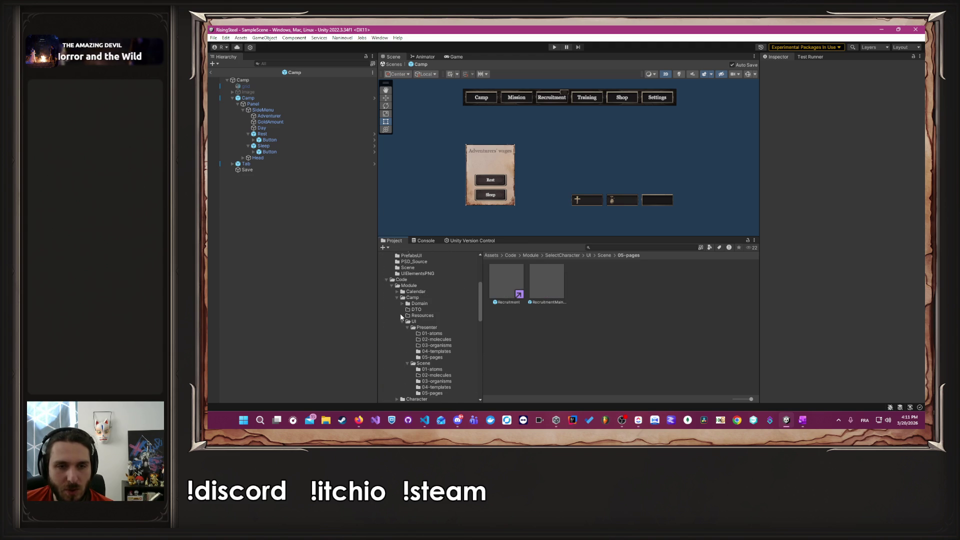
{"action": "left_click", "coordinate": [400, 321]}
{"action": "left_click", "coordinate": [403, 321]}
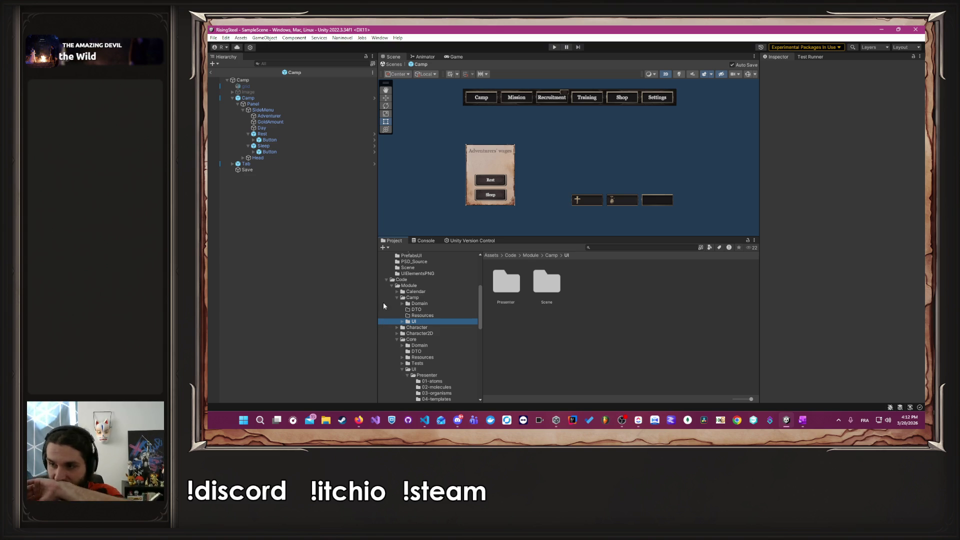
{"action": "scroll", "coordinate": [429, 340], "scroll_direction": "down", "scroll_amount": 5}
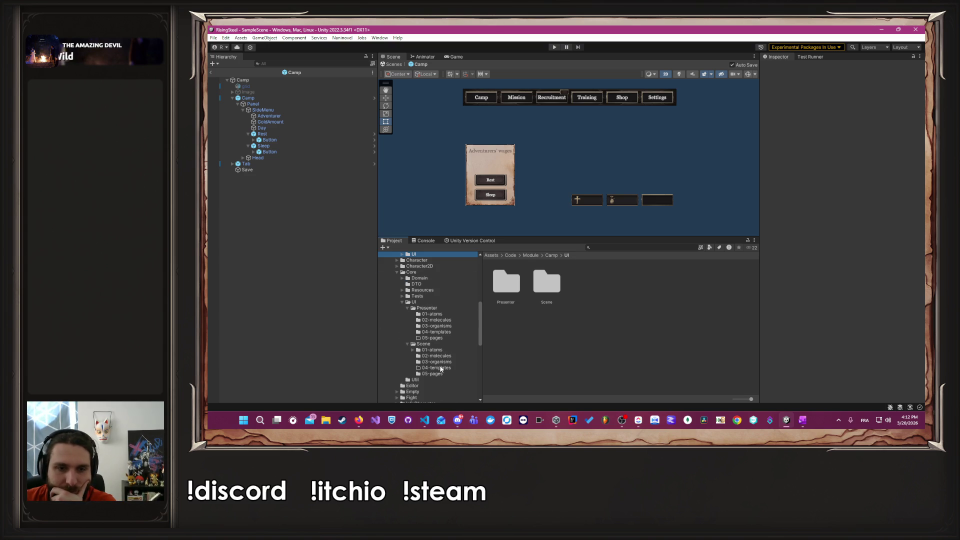
{"action": "left_click", "coordinate": [432, 374]}
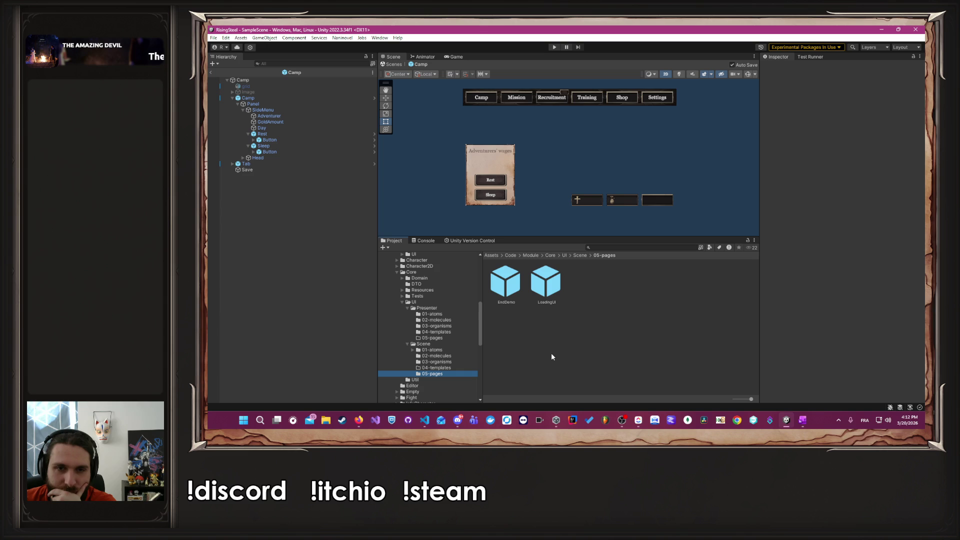
{"action": "scroll", "coordinate": [429, 351], "scroll_direction": "up", "scroll_amount": 3}
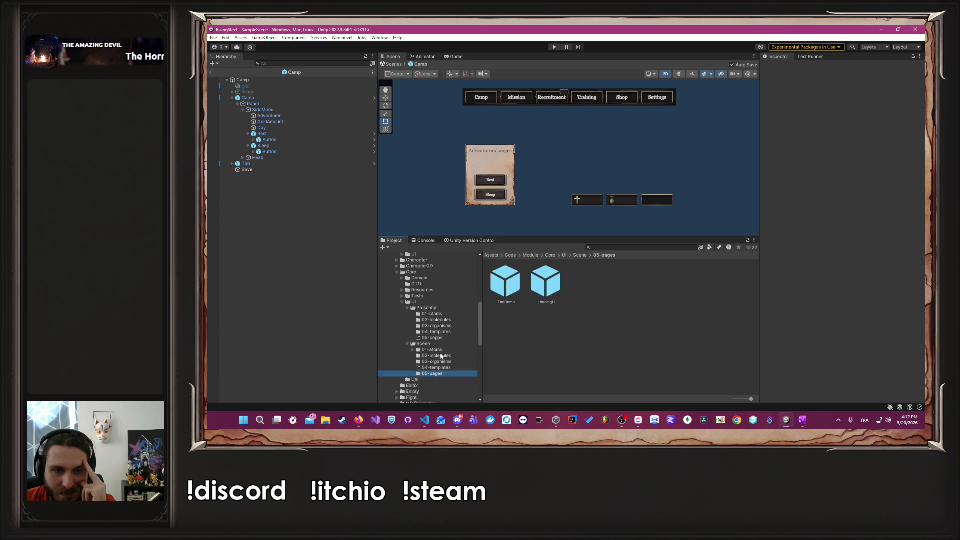
{"action": "left_click", "coordinate": [396, 317]}
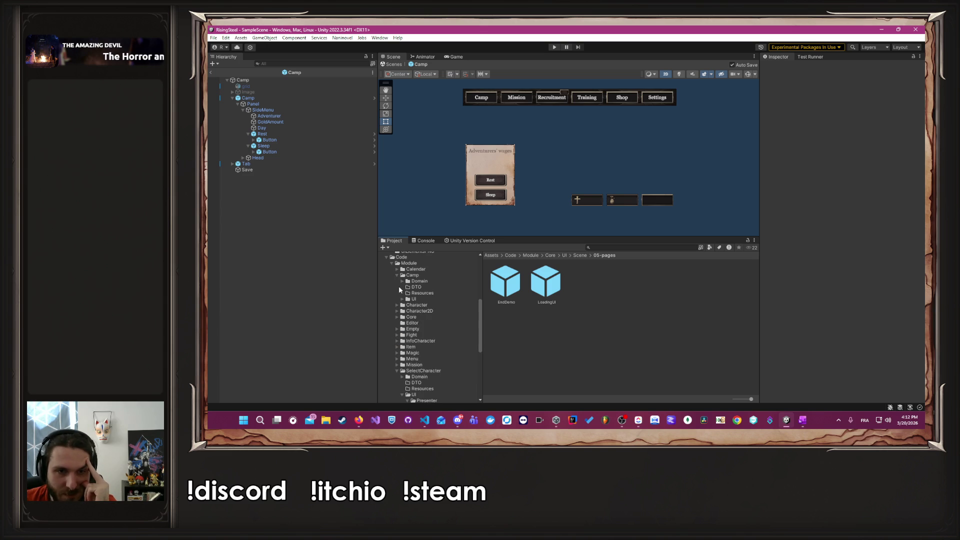
{"action": "scroll", "coordinate": [388, 295], "scroll_direction": "up", "scroll_amount": 8}
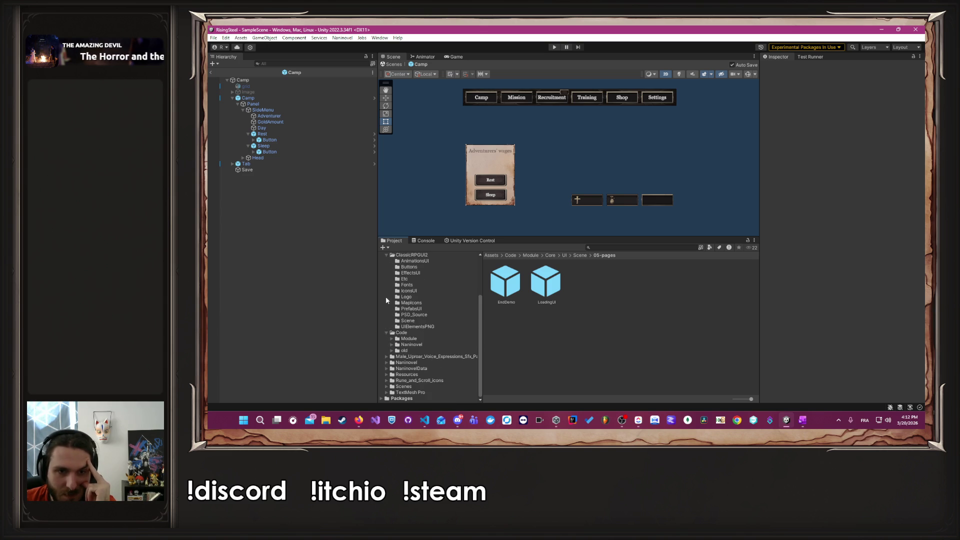
{"action": "scroll", "coordinate": [389, 342], "scroll_direction": "down", "scroll_amount": 4}
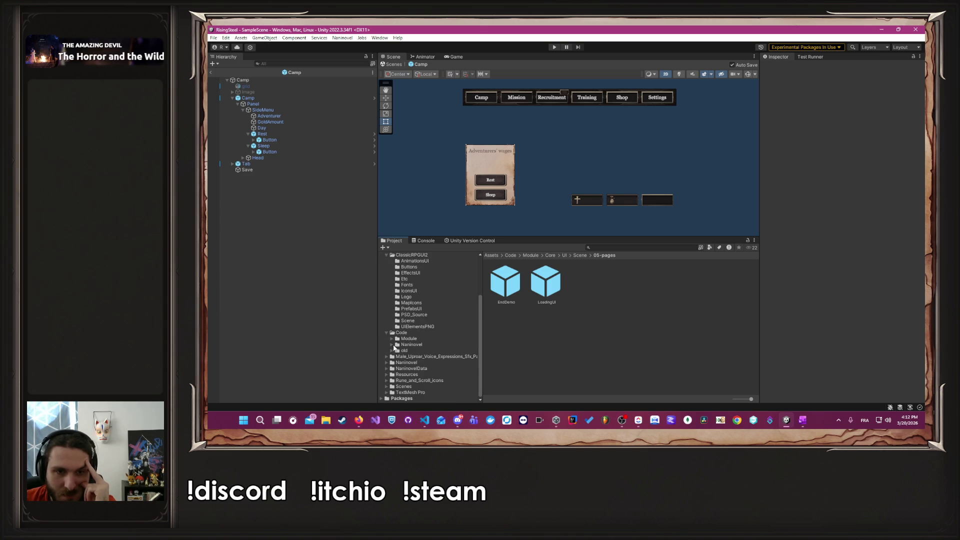
Step: Open Code > Naninovel > Script > Start and select the StartShopModule script
{"action": "left_click", "coordinate": [398, 345]}
{"action": "double_click", "coordinate": [548, 287]}
{"action": "left_click", "coordinate": [552, 294]}
{"action": "double_click", "coordinate": [552, 292]}
{"action": "left_click", "coordinate": [642, 370]}
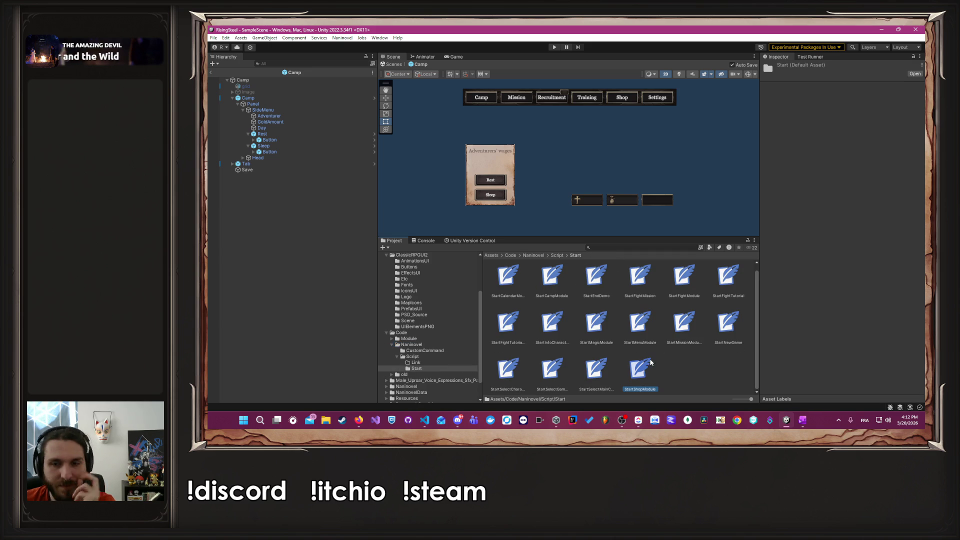
{"action": "key", "text": "ctrl+d"}
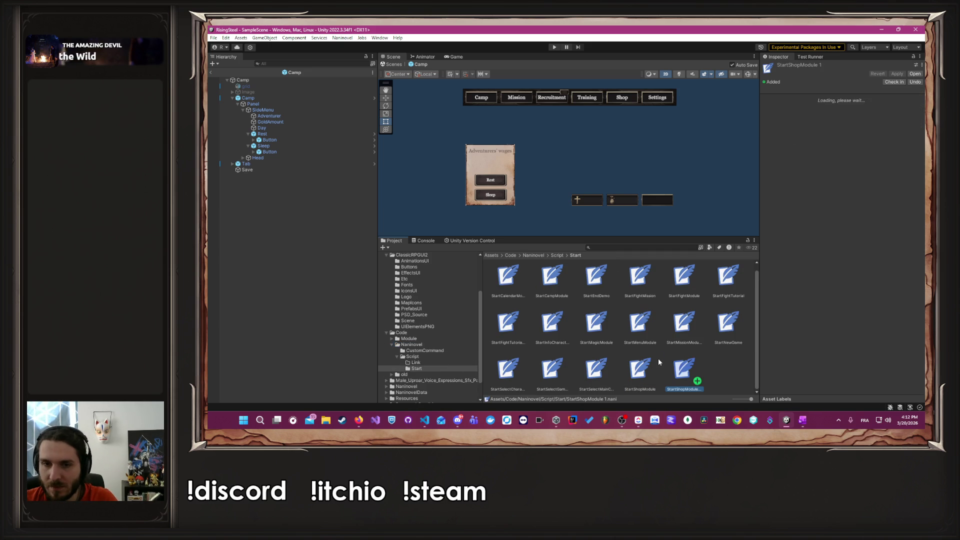
{"action": "right_click", "coordinate": [683, 370]}
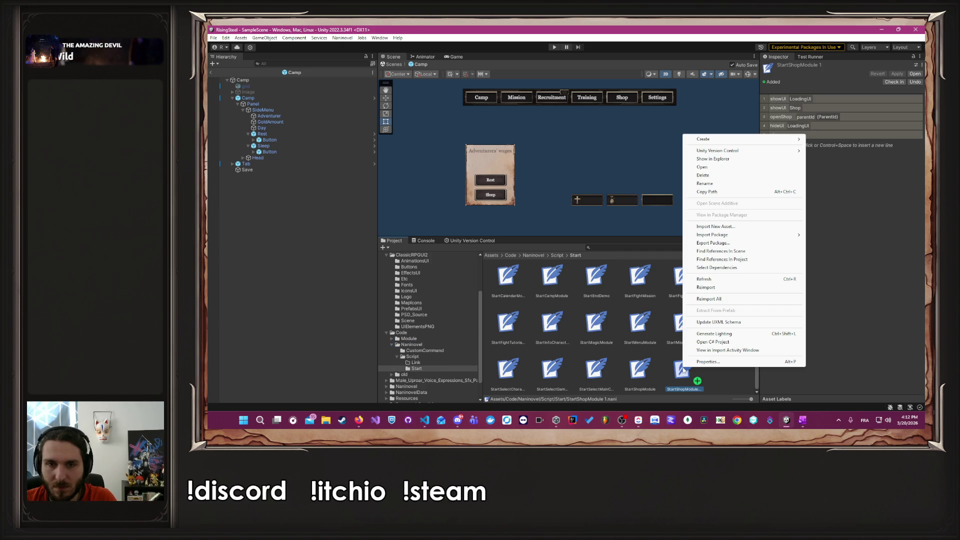
{"action": "left_click", "coordinate": [724, 185]}
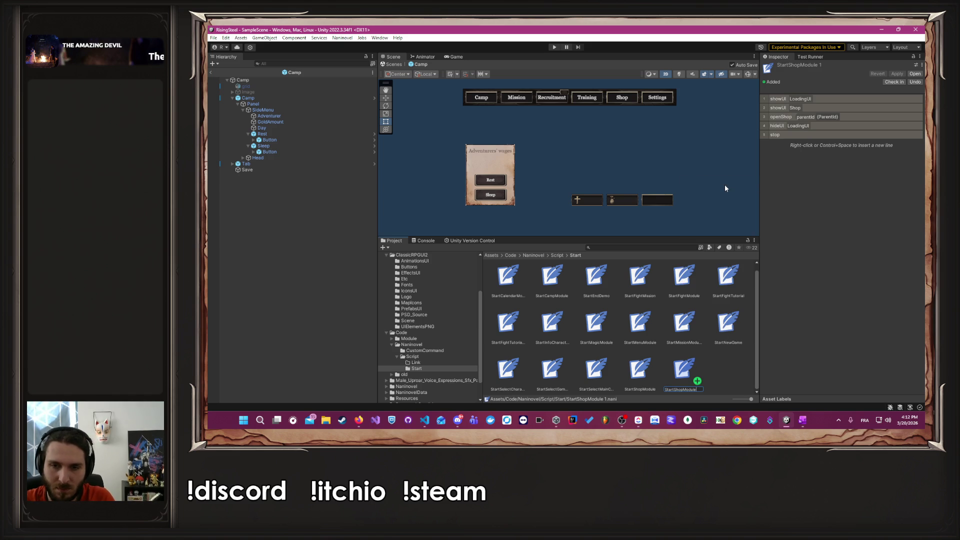
{"action": "key", "text": "ctrl+a"}
{"action": "type", "text": "a"}
{"action": "key", "text": "Return"}
{"action": "key", "text": "Delete"}
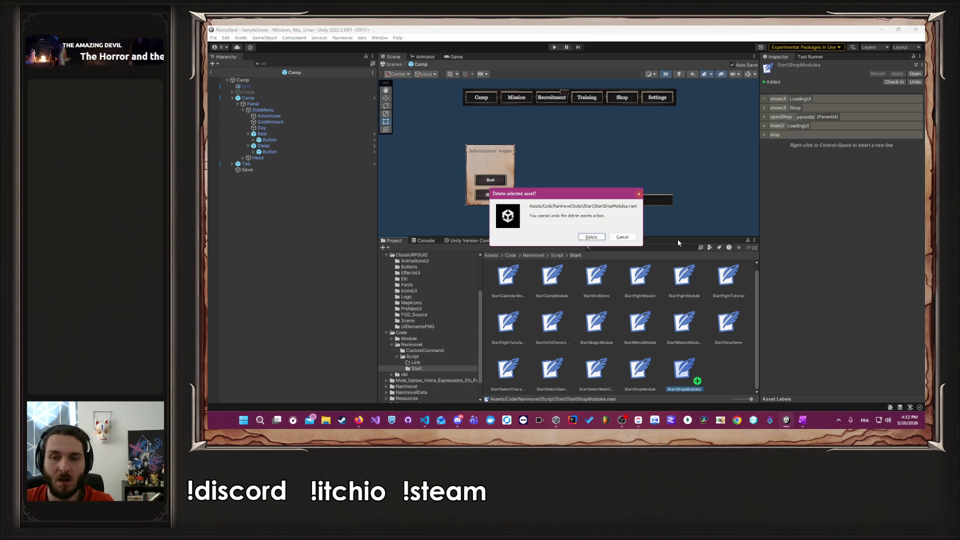
{"action": "left_click", "coordinate": [623, 237]}
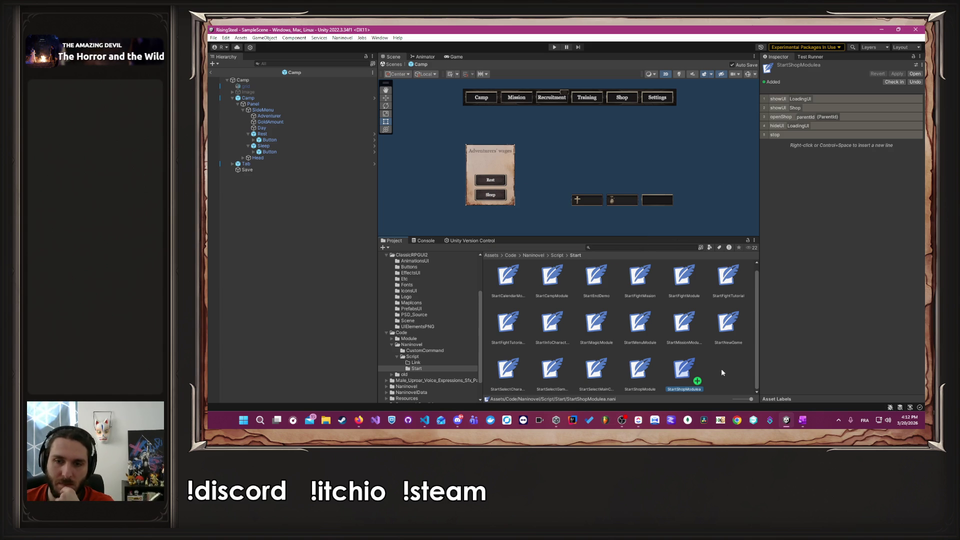
{"action": "key", "text": "Delete"}
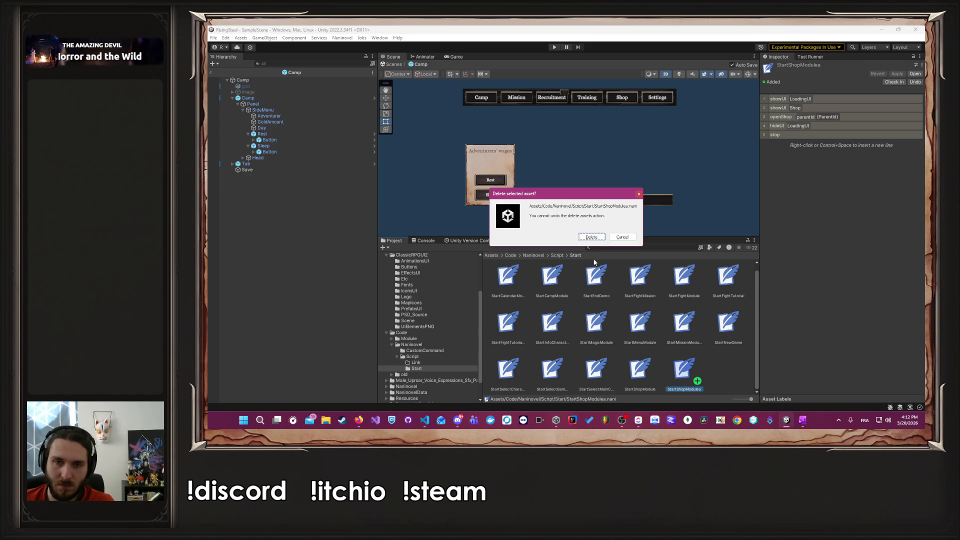
{"action": "left_click", "coordinate": [589, 238]}
{"action": "scroll", "coordinate": [448, 337], "scroll_direction": "down", "scroll_amount": 2}
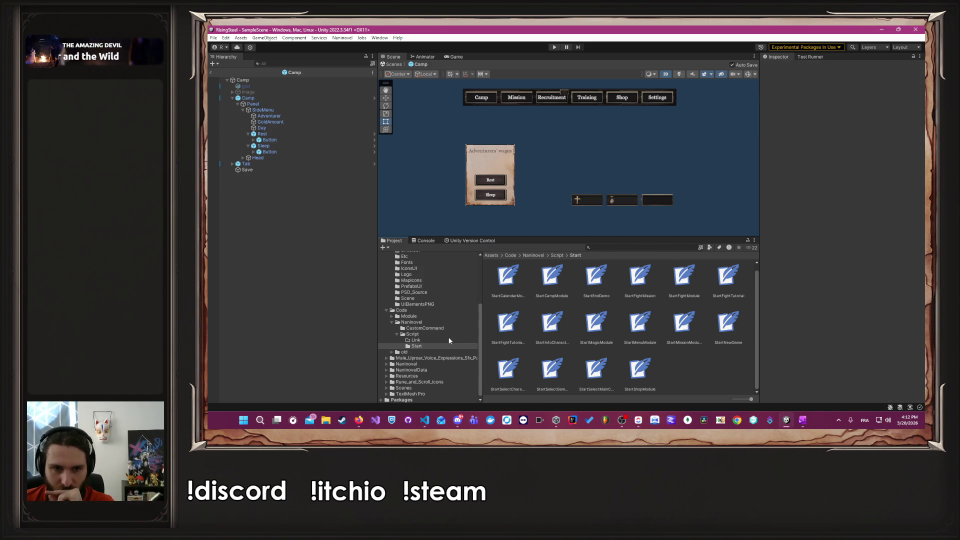
Step: Navigate to Code > old > Naninovel > Script in the Project panel
{"action": "left_click", "coordinate": [418, 352]}
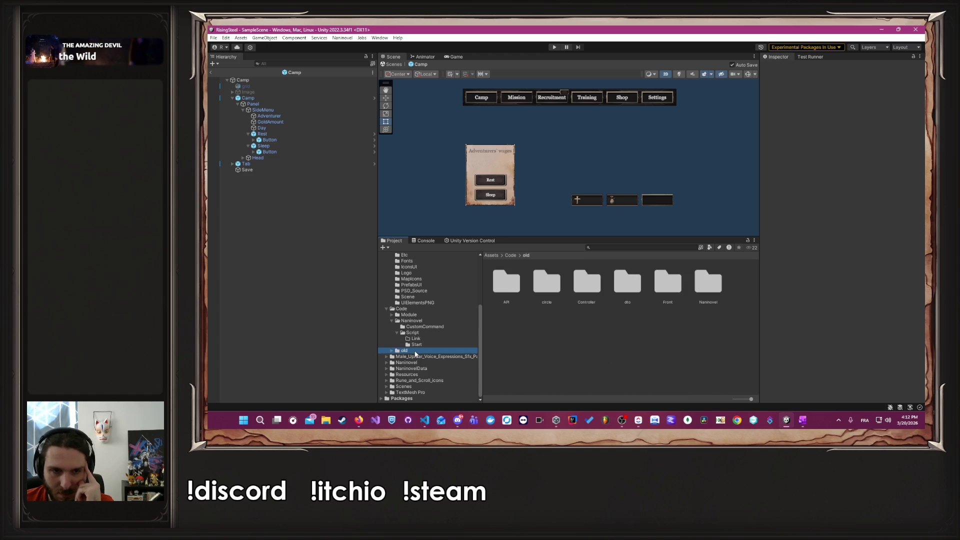
{"action": "double_click", "coordinate": [705, 283]}
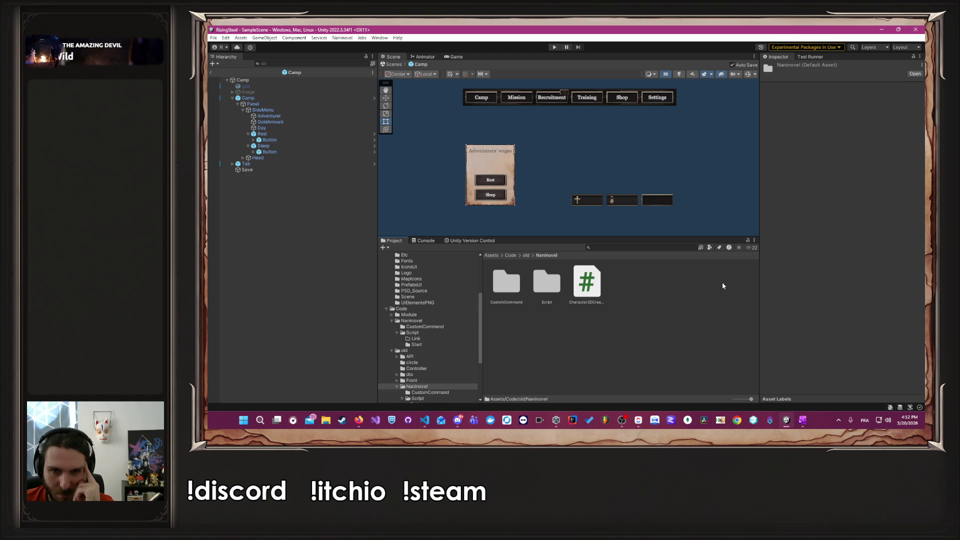
{"action": "double_click", "coordinate": [546, 281]}
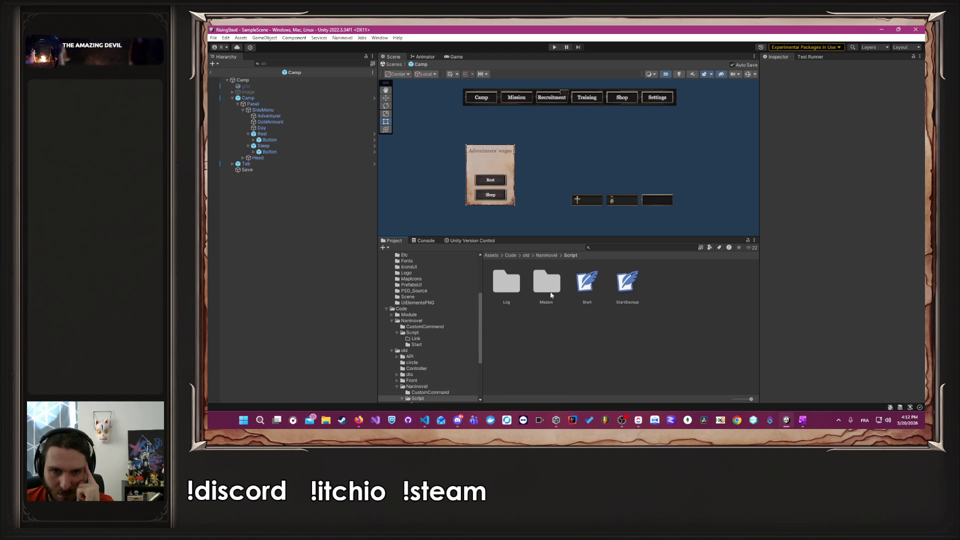
Step: Create a Naninovel Script named PayDay there and open it in the code editor
{"action": "right_click", "coordinate": [700, 368]}
{"action": "mouse_move", "coordinate": [780, 143]}
{"action": "mouse_move", "coordinate": [868, 50]}
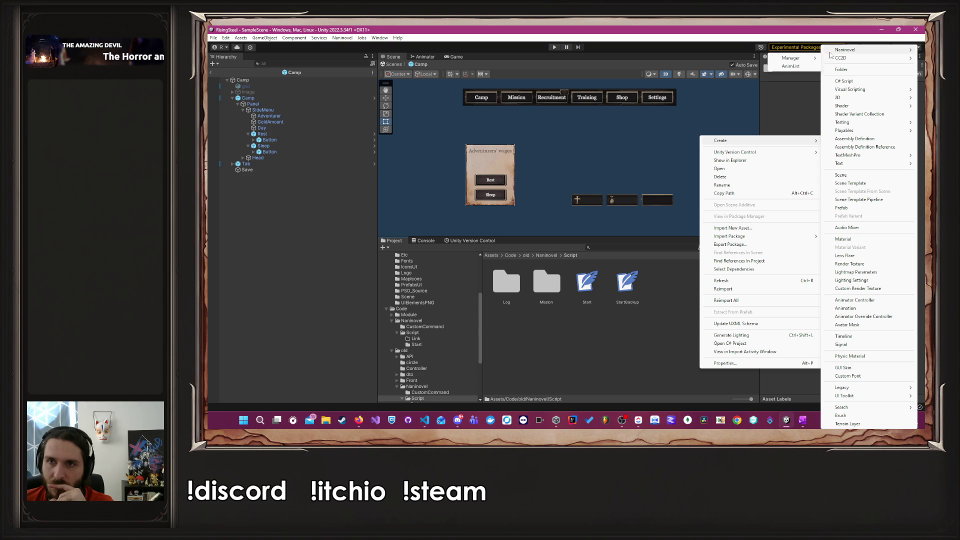
{"action": "left_click", "coordinate": [809, 50]}
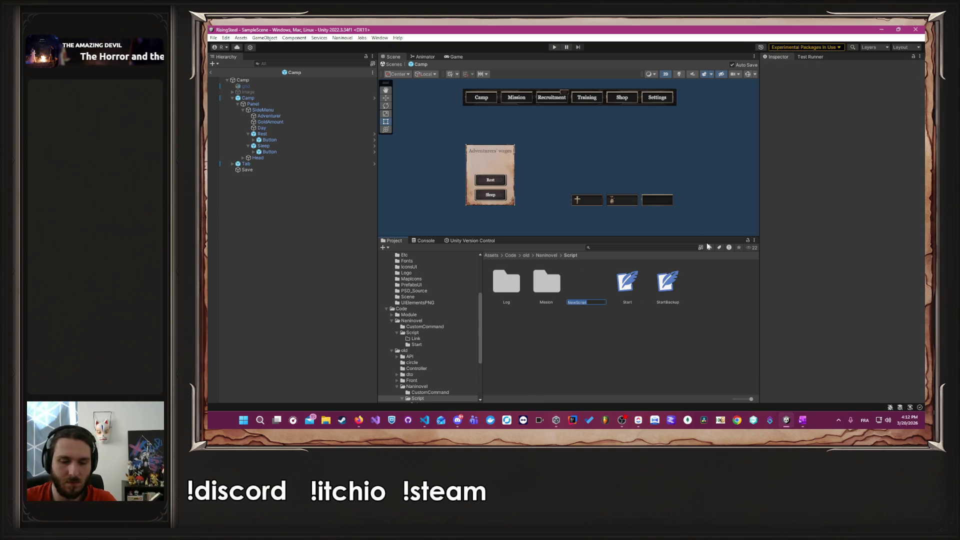
{"action": "type", "text": "PayDay"}
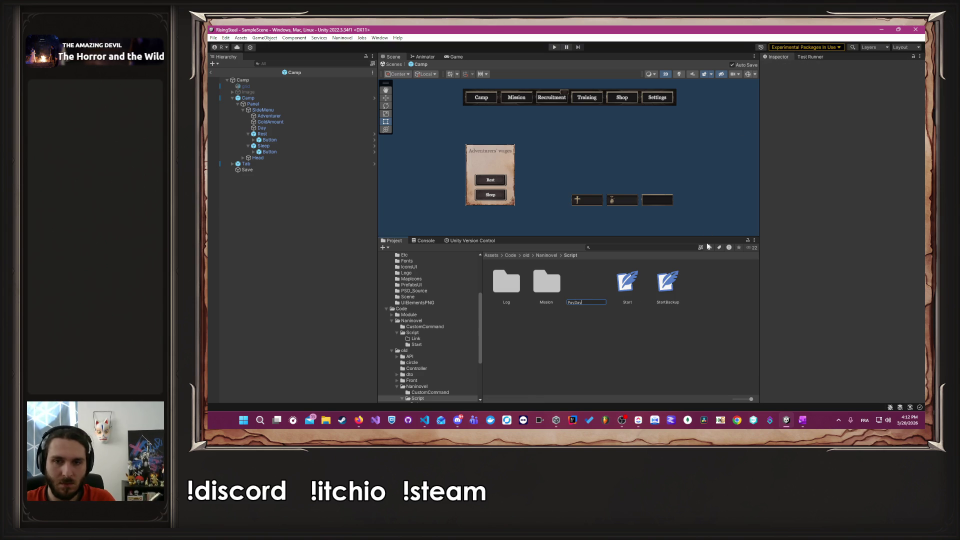
{"action": "key", "text": "Return"}
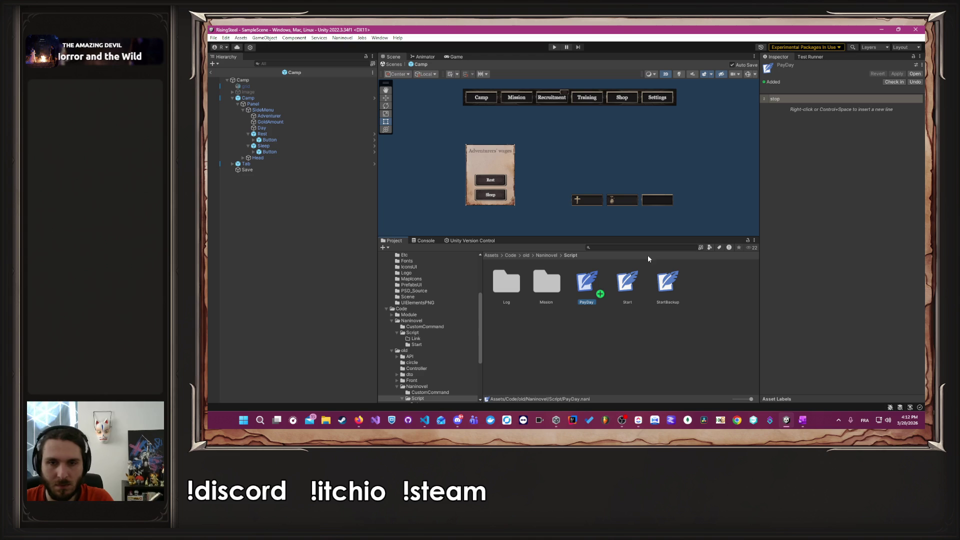
{"action": "double_click", "coordinate": [587, 283]}
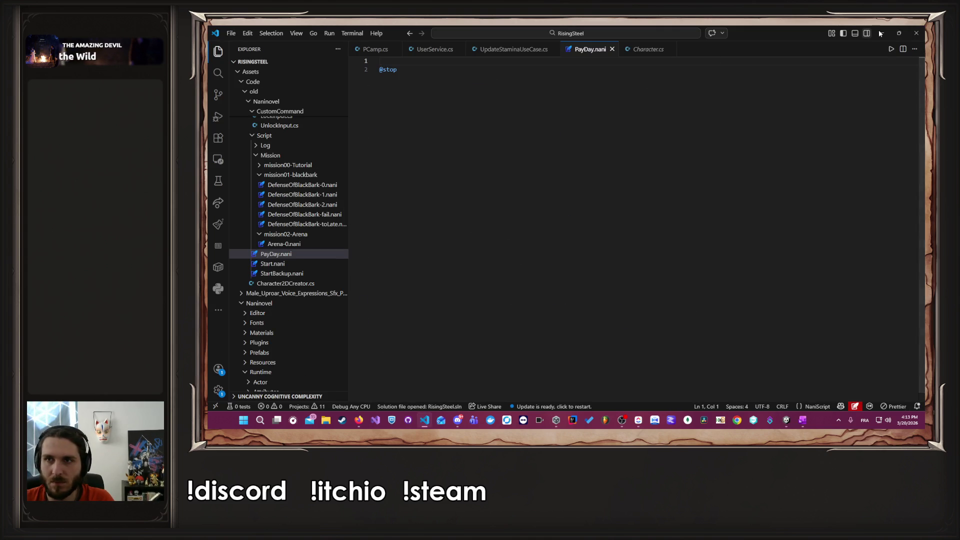
Step: Return to Unity and open Naninovel's project settings from the Naninovel menu
{"action": "left_click", "coordinate": [882, 33]}
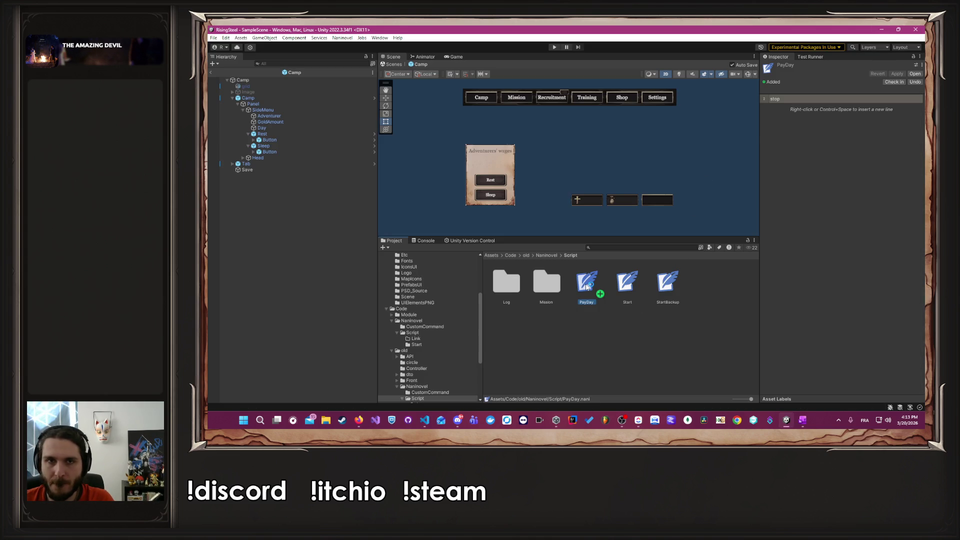
{"action": "double_click", "coordinate": [586, 286]}
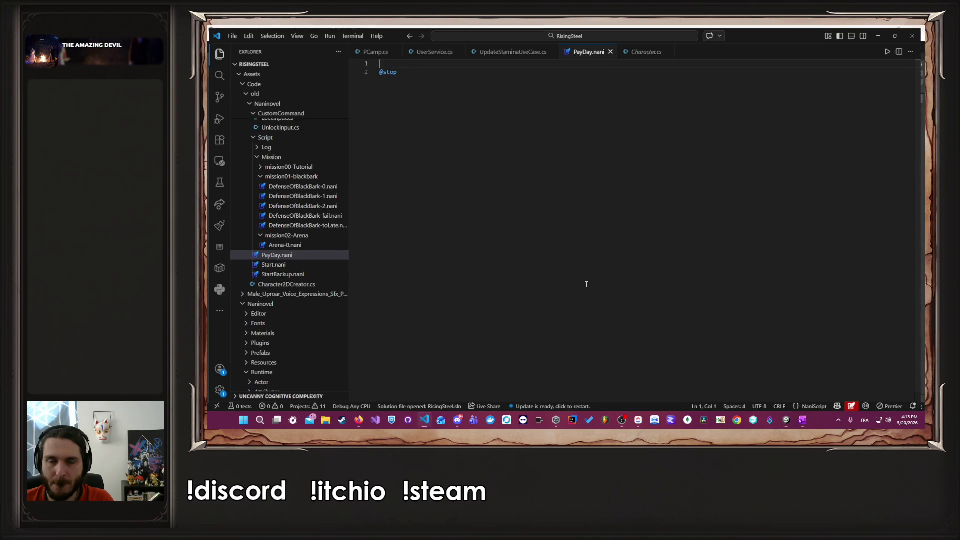
{"action": "left_click", "coordinate": [881, 33]}
{"action": "left_click", "coordinate": [343, 38]}
{"action": "mouse_move", "coordinate": [374, 82]}
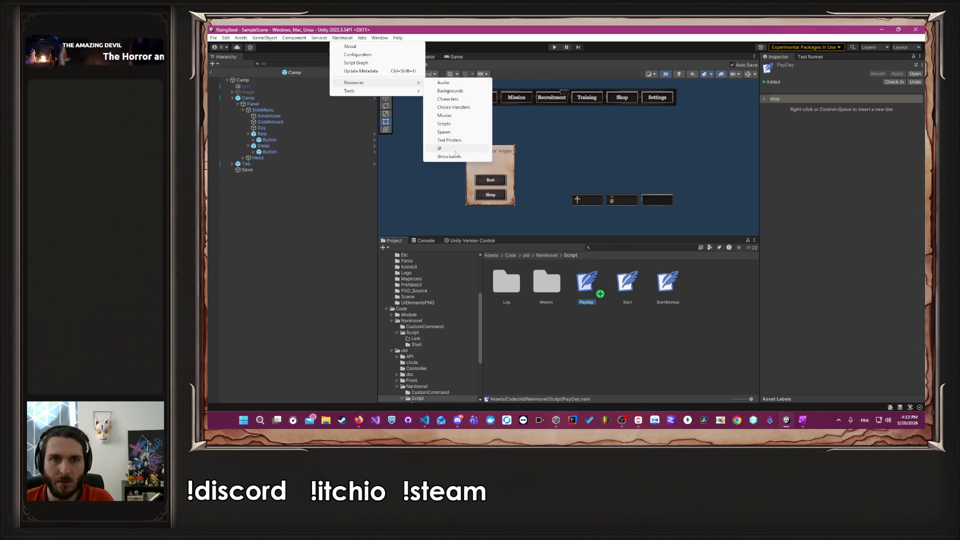
{"action": "left_click", "coordinate": [448, 99]}
{"action": "scroll", "coordinate": [492, 208], "scroll_direction": "up", "scroll_amount": 3}
Step: Add a rentAmount row under Custom Variables with value 0, then close Project Settings
{"action": "left_click", "coordinate": [473, 170]}
{"action": "scroll", "coordinate": [625, 170], "scroll_direction": "down", "scroll_amount": 5}
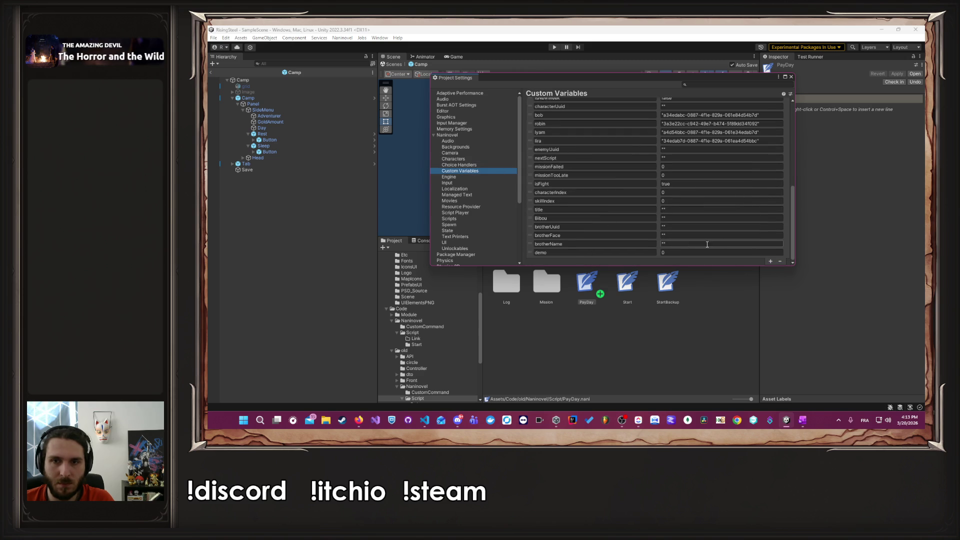
{"action": "left_click", "coordinate": [770, 261]}
{"action": "left_click", "coordinate": [592, 254]}
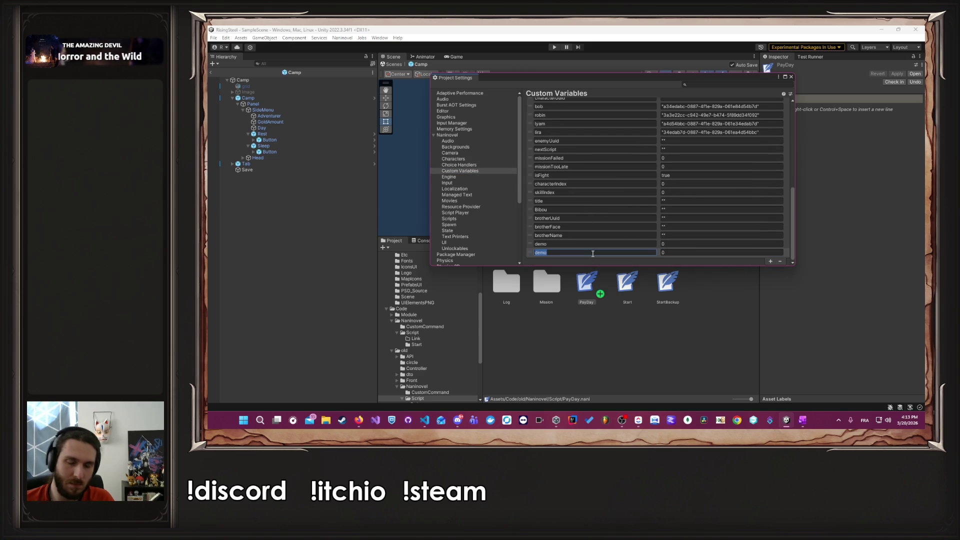
{"action": "type", "text": "a"}
{"action": "key", "text": "BackSpace"}
{"action": "key", "text": "BackSpace"}
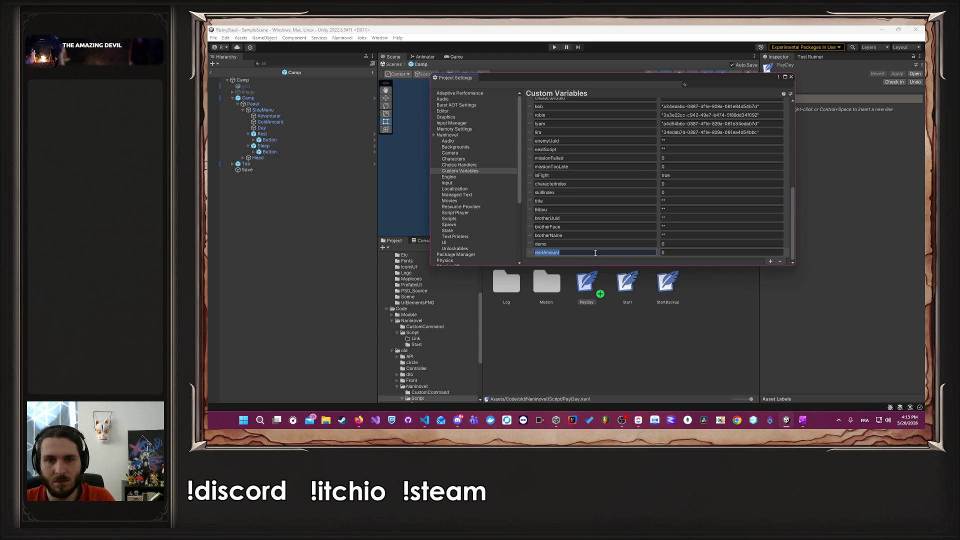
{"action": "left_click", "coordinate": [791, 80]}
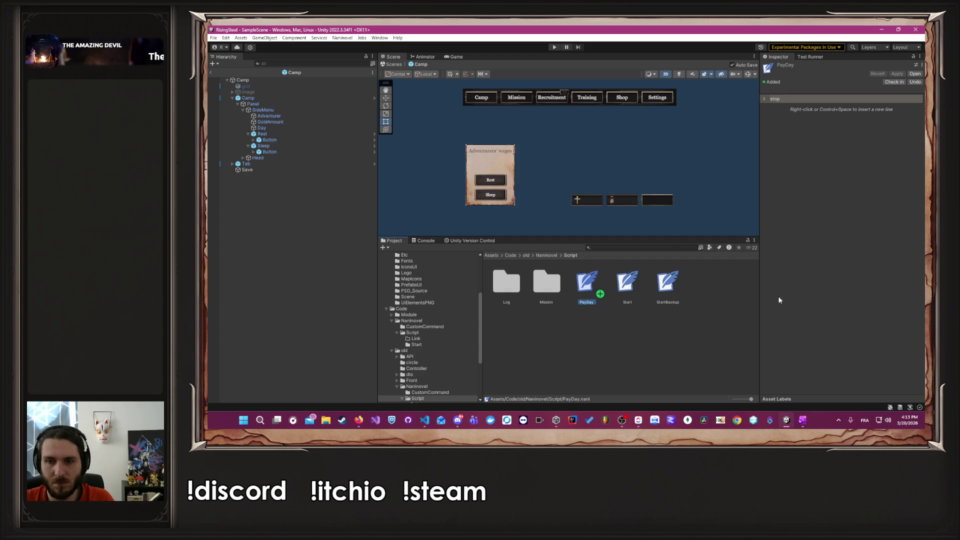
{"action": "key", "text": "alt+Tab"}
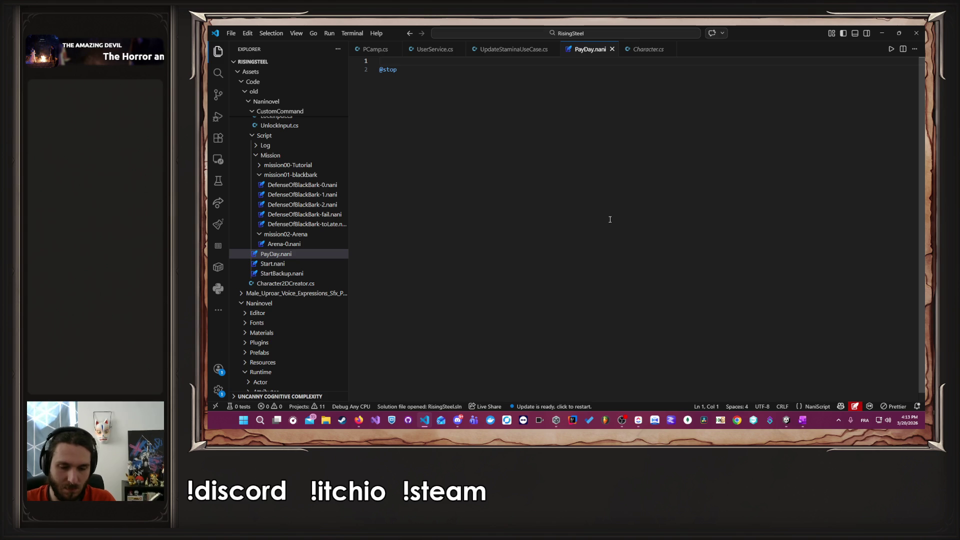
Step: Start line 1 with {rentAmount} and delete 'Pay up or lose your adventurers!', keeping 'gold is due.'
{"action": "type", "text": "{"}
{"action": "key", "text": "ctrl+b"}
{"action": "key", "text": "ctrl+b"}
{"action": "type", "text": "rentAmount"}
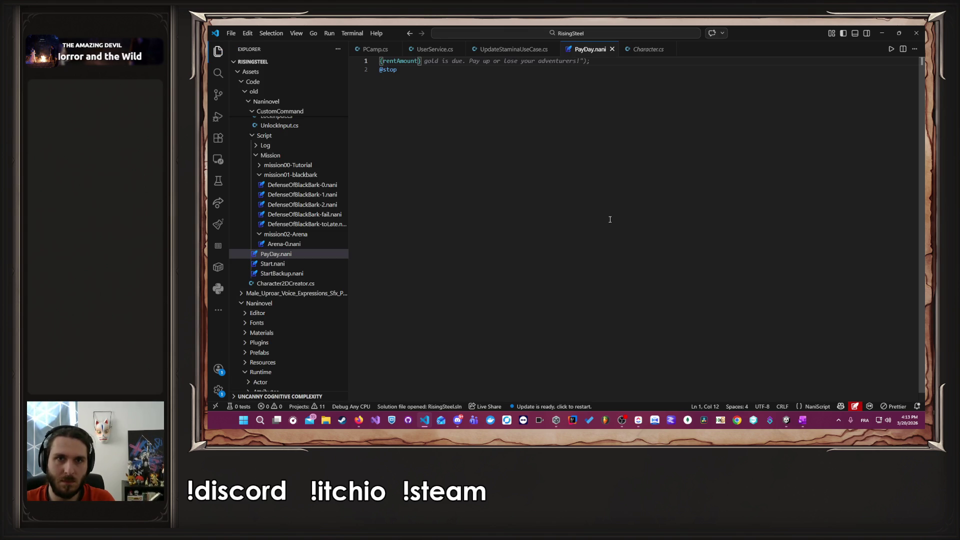
{"action": "key", "text": "Tab"}
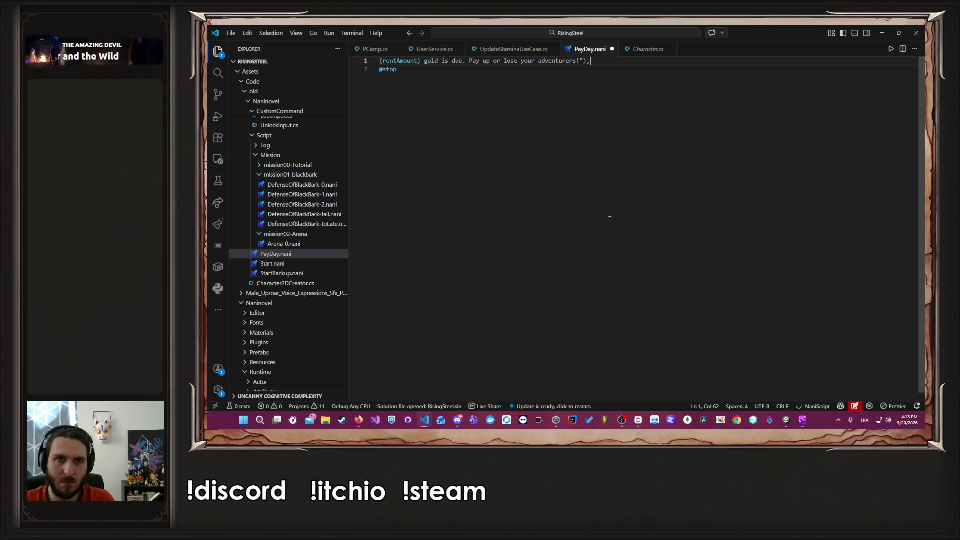
{"action": "key", "text": "ctrl+shift+Left"}
{"action": "key", "text": "ctrl+shift+Left"}
{"action": "key", "text": "ctrl+shift+Left"}
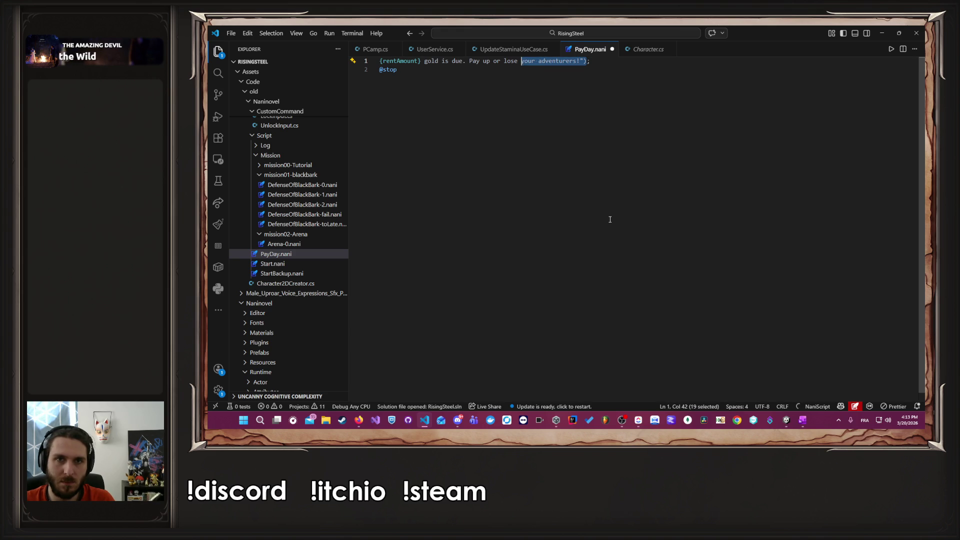
{"action": "key", "text": "ctrl+shift+Left"}
{"action": "key", "text": "ctrl+shift+Left"}
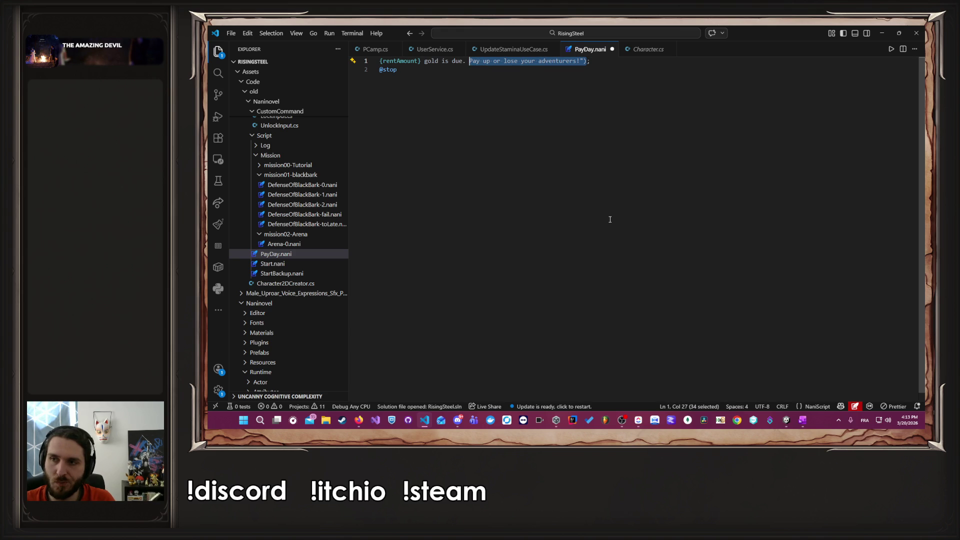
{"action": "key", "text": "BackSpace"}
{"action": "key", "text": "ctrl+s"}
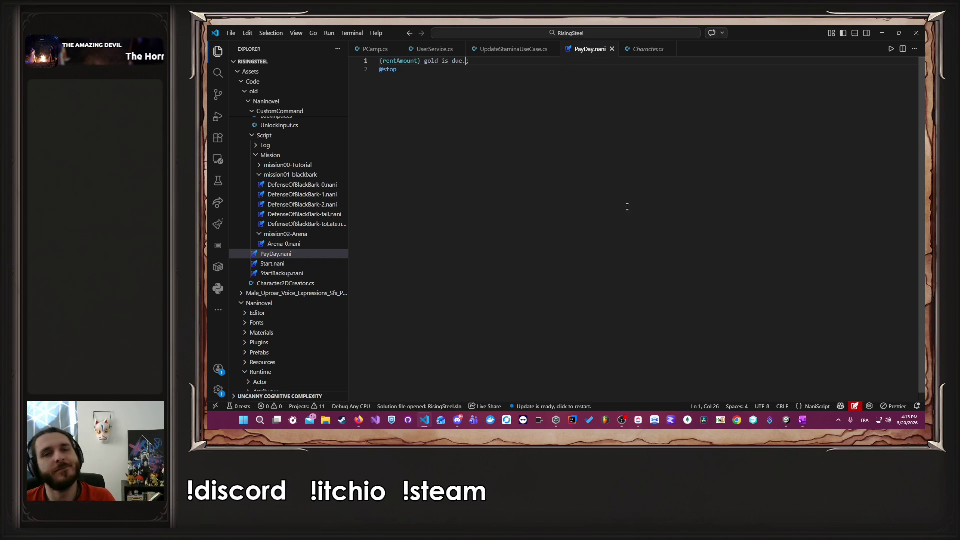
Step: Retype the closing period of 'gold is due.' and save PayDay.nani
{"action": "key", "text": "BackSpace"}
{"action": "type", "text": "."}
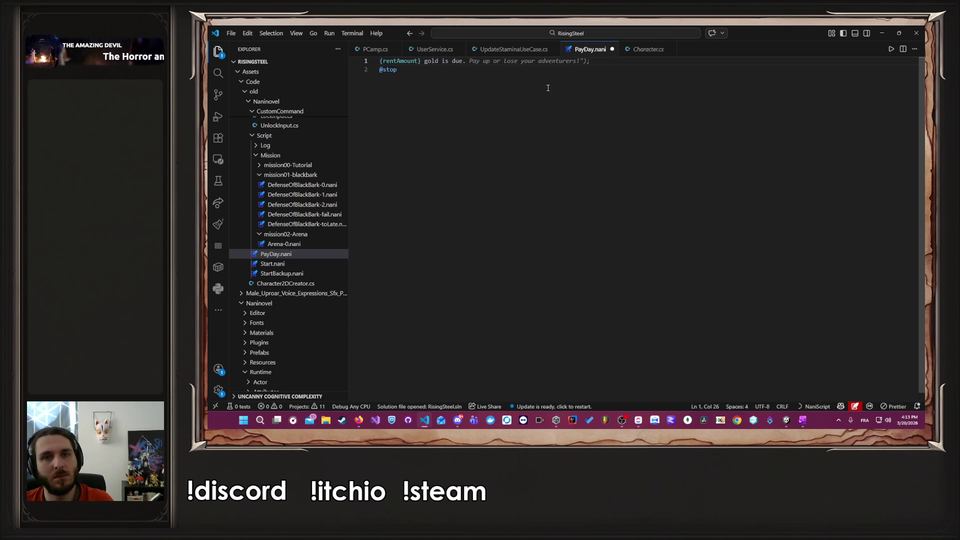
{"action": "key", "text": "ctrl+s"}
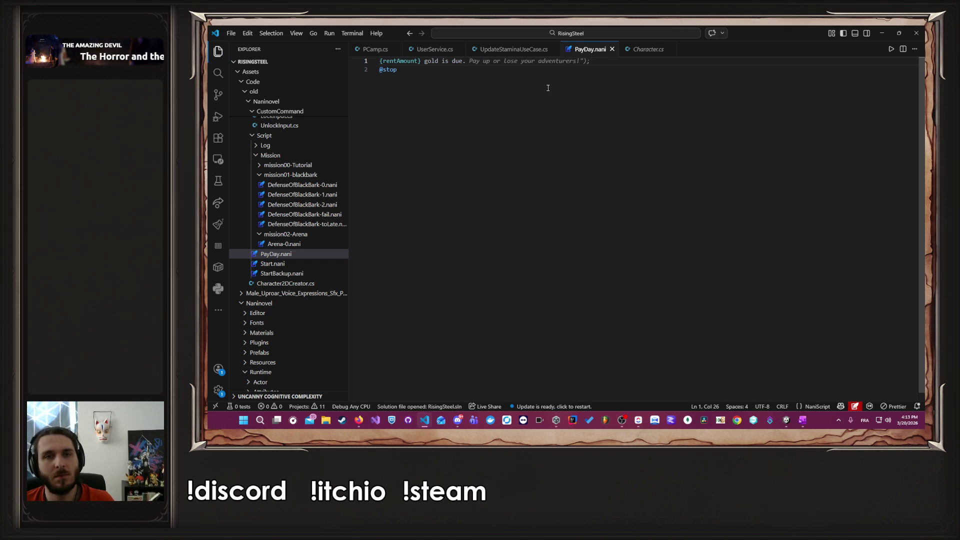
{"action": "left_click_drag", "start_coordinate": [475, 60], "coordinate": [425, 62]}
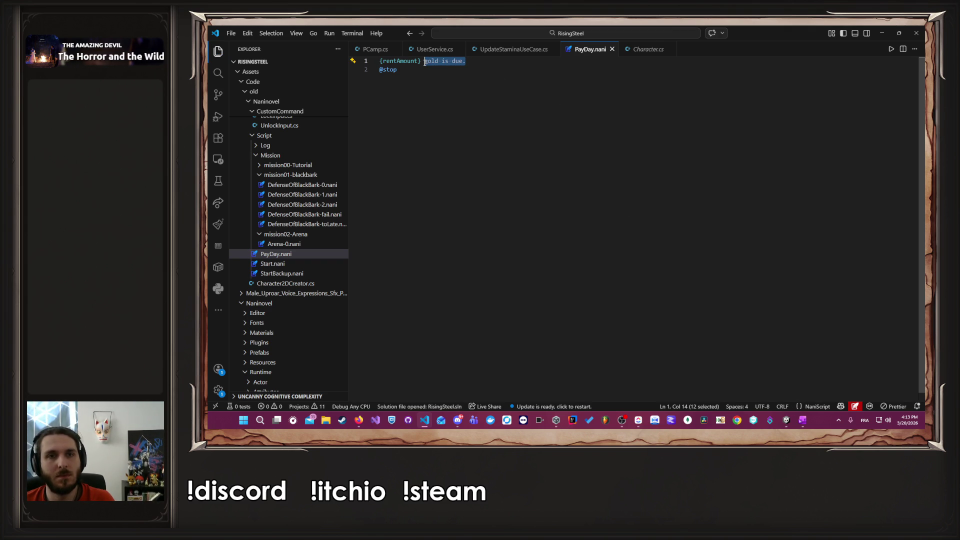
{"action": "key", "text": "alt+Tab"}
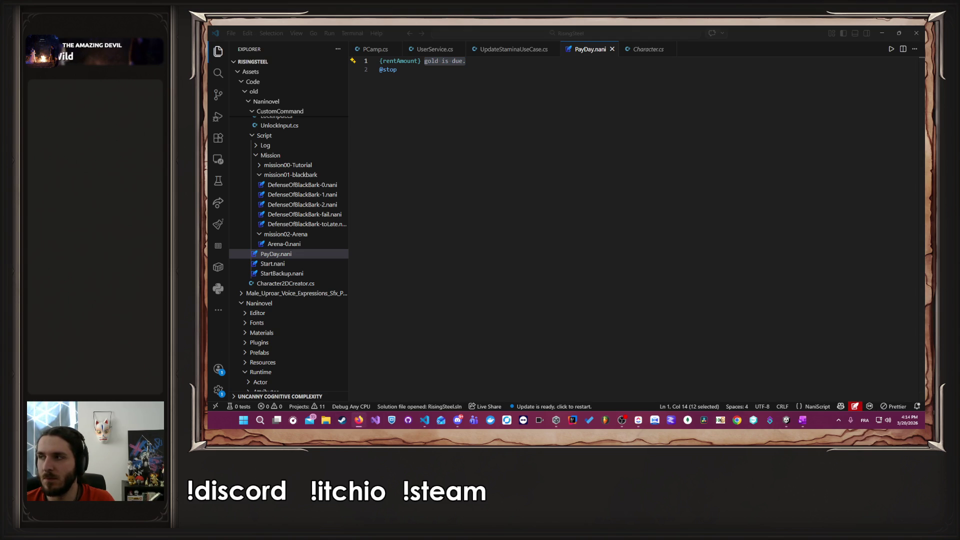
{"action": "key", "text": "alt+Tab"}
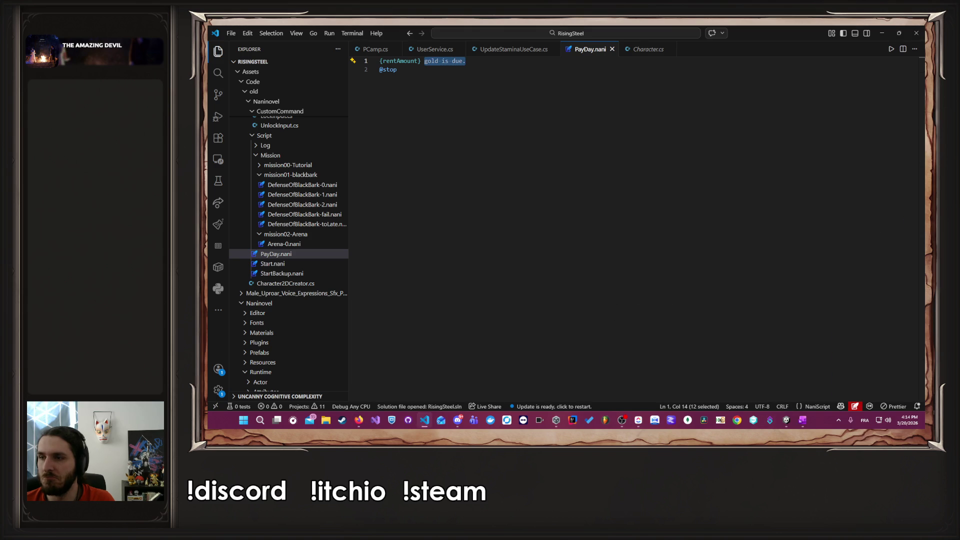
{"action": "left_click", "coordinate": [679, 191]}
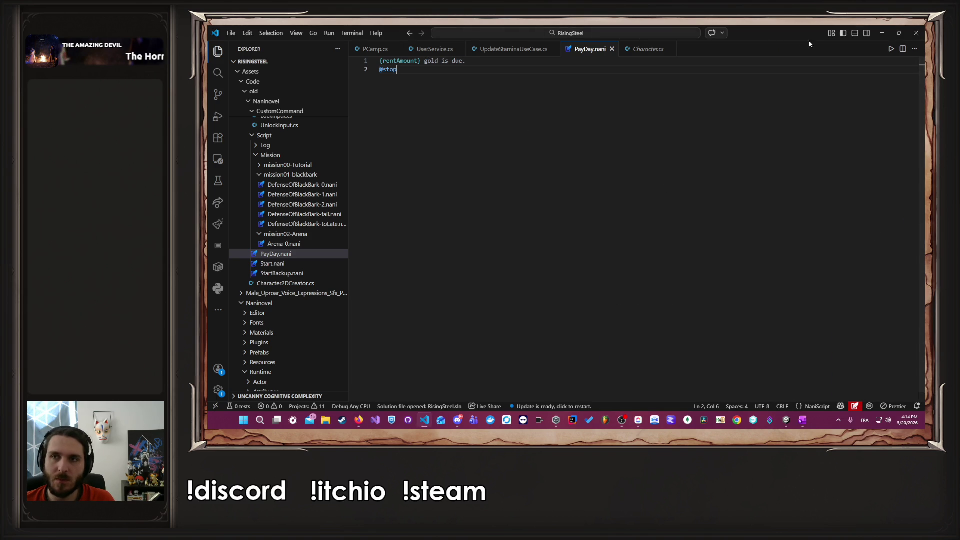
Step: Back in Unity, open the Naninovel Scripts settings and its Manage Scripts Resources list
{"action": "left_click", "coordinate": [881, 33]}
{"action": "left_click", "coordinate": [342, 38]}
{"action": "mouse_move", "coordinate": [380, 83]}
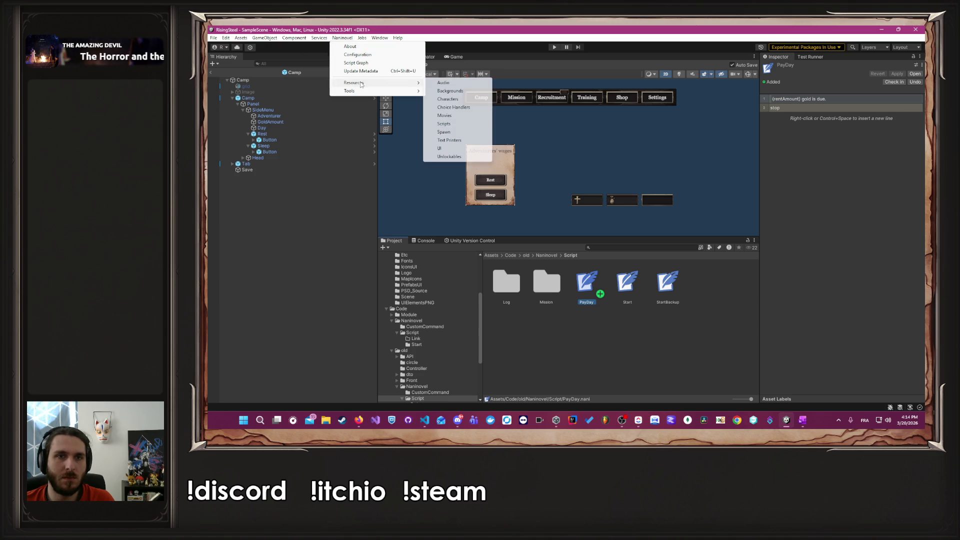
{"action": "left_click", "coordinate": [459, 141]}
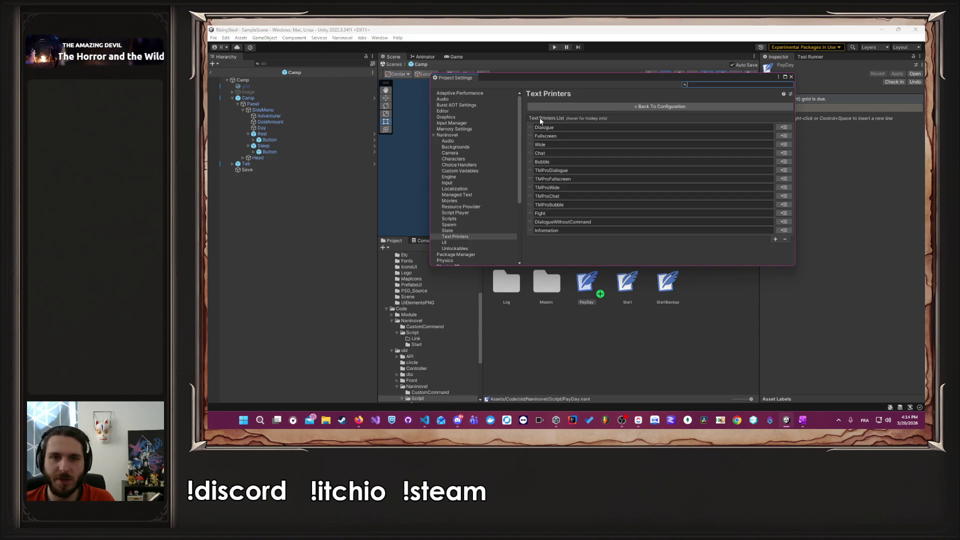
{"action": "left_click", "coordinate": [472, 220]}
{"action": "scroll", "coordinate": [645, 230], "scroll_direction": "down", "scroll_amount": 5}
{"action": "left_click", "coordinate": [645, 260]}
Step: Scroll the script resources to confirm PayDay is listed, then close Project Settings
{"action": "scroll", "coordinate": [669, 215], "scroll_direction": "down", "scroll_amount": 10}
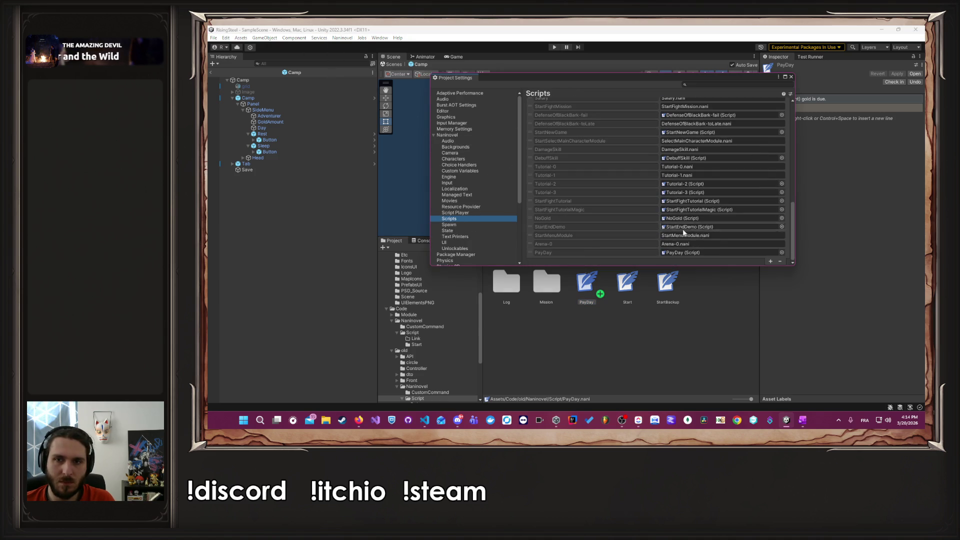
{"action": "scroll", "coordinate": [703, 150], "scroll_direction": "up", "scroll_amount": 10}
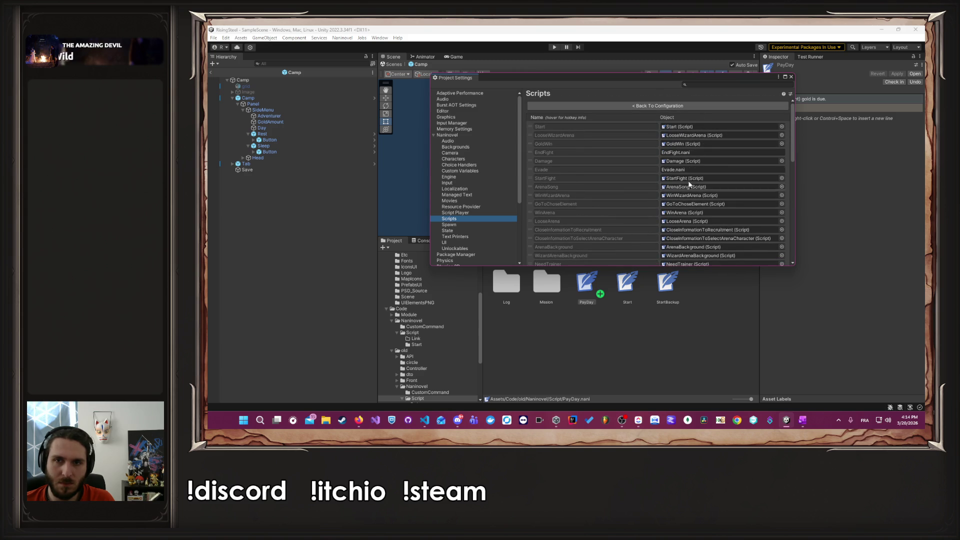
{"action": "scroll", "coordinate": [695, 160], "scroll_direction": "down", "scroll_amount": 10}
{"action": "scroll", "coordinate": [695, 160], "scroll_direction": "down", "scroll_amount": 5}
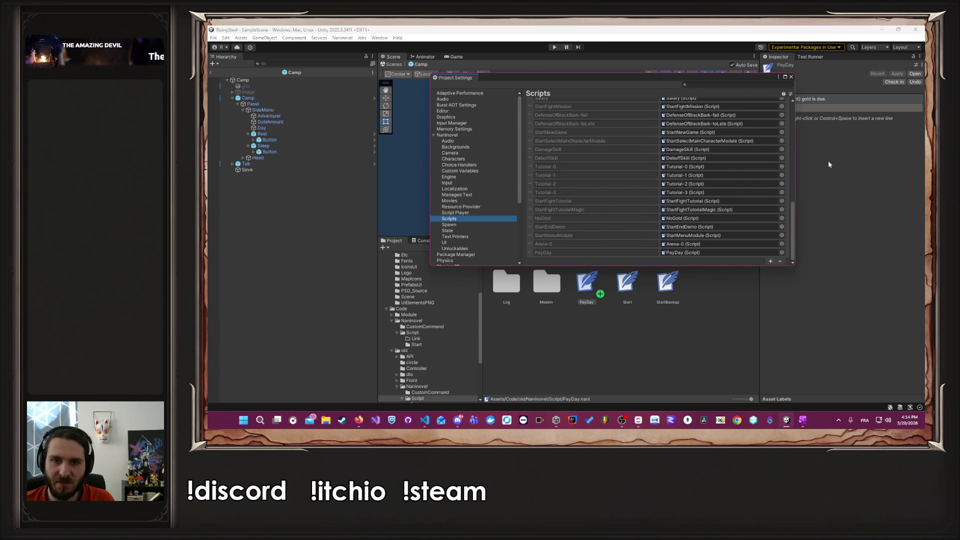
{"action": "left_click", "coordinate": [791, 78]}
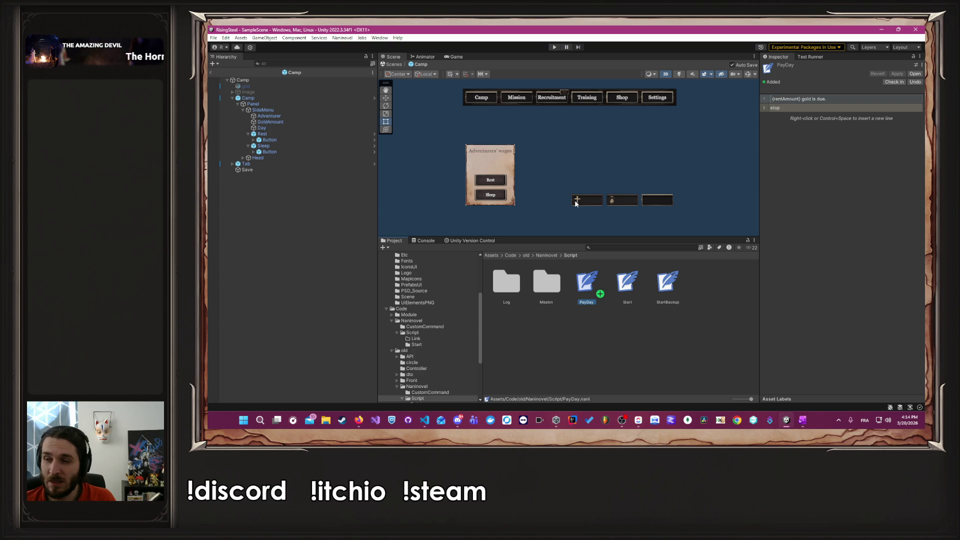
{"action": "key", "text": "alt+Tab"}
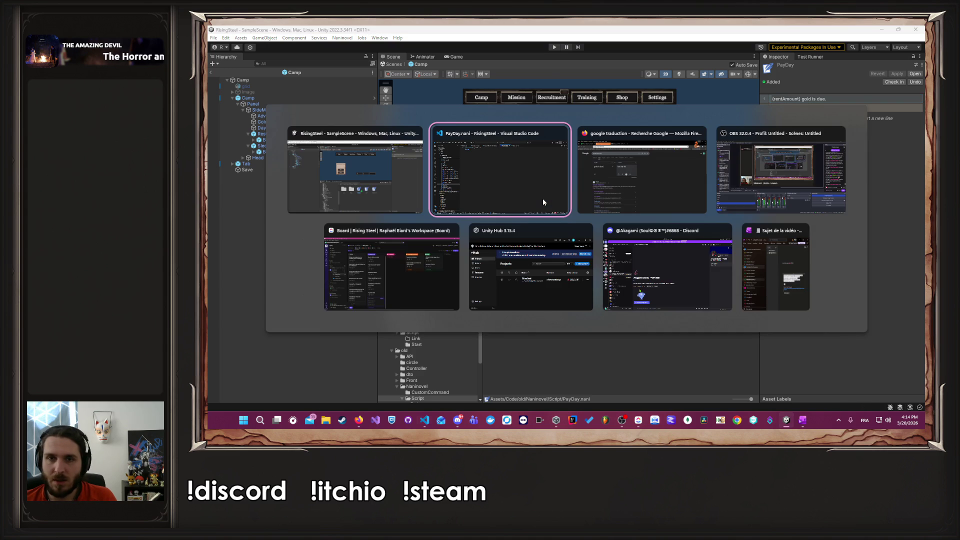
{"action": "key", "text": "alt+Tab"}
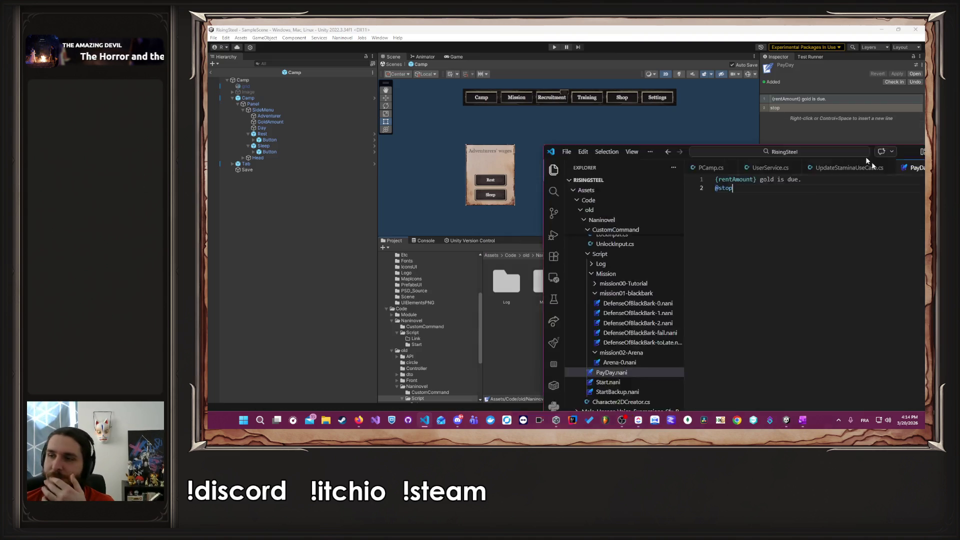